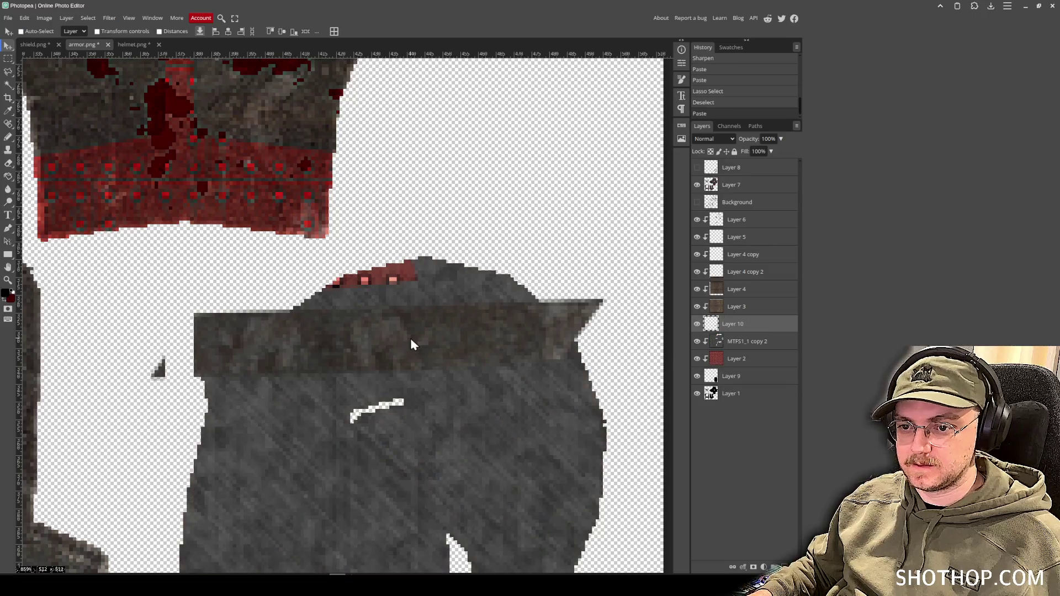
- Undo the last texture paste and switch to the Clone Stamp tool
{"action": "key", "text": "ctrl+z"}
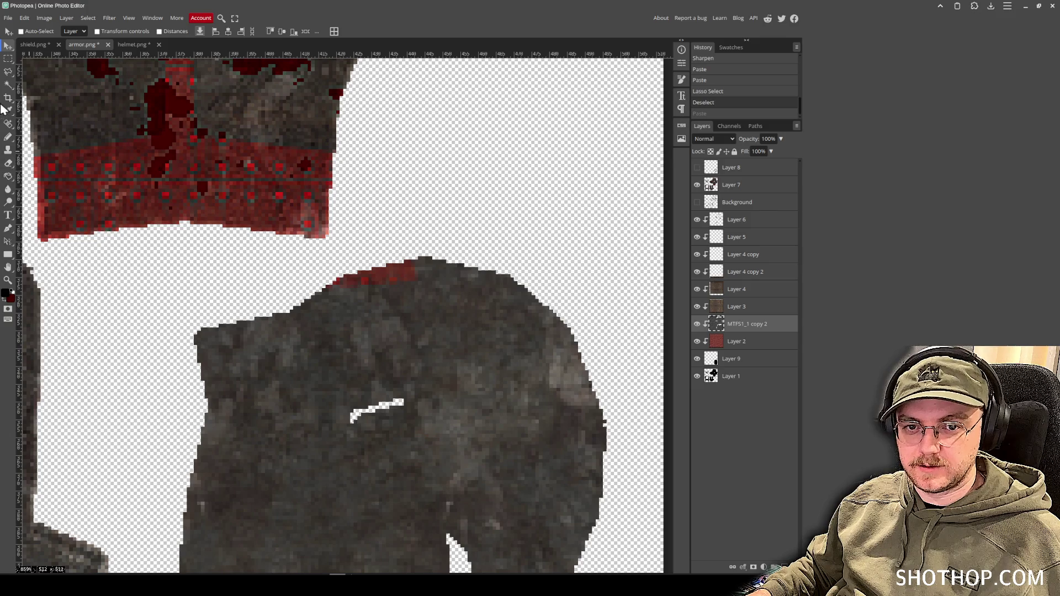
{"action": "left_click", "coordinate": [8, 84]}
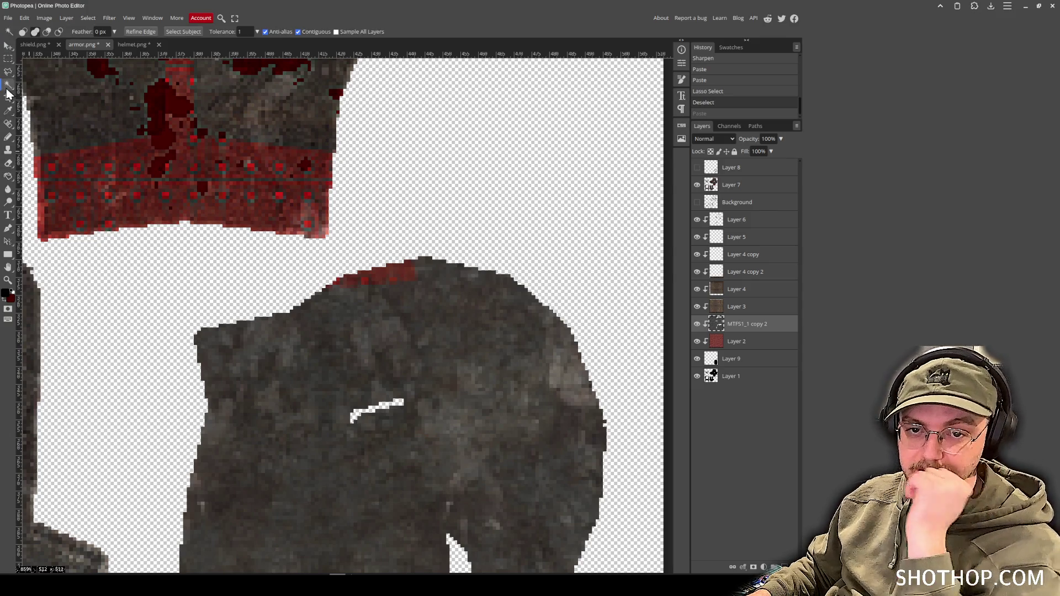
{"action": "left_click", "coordinate": [9, 165]}
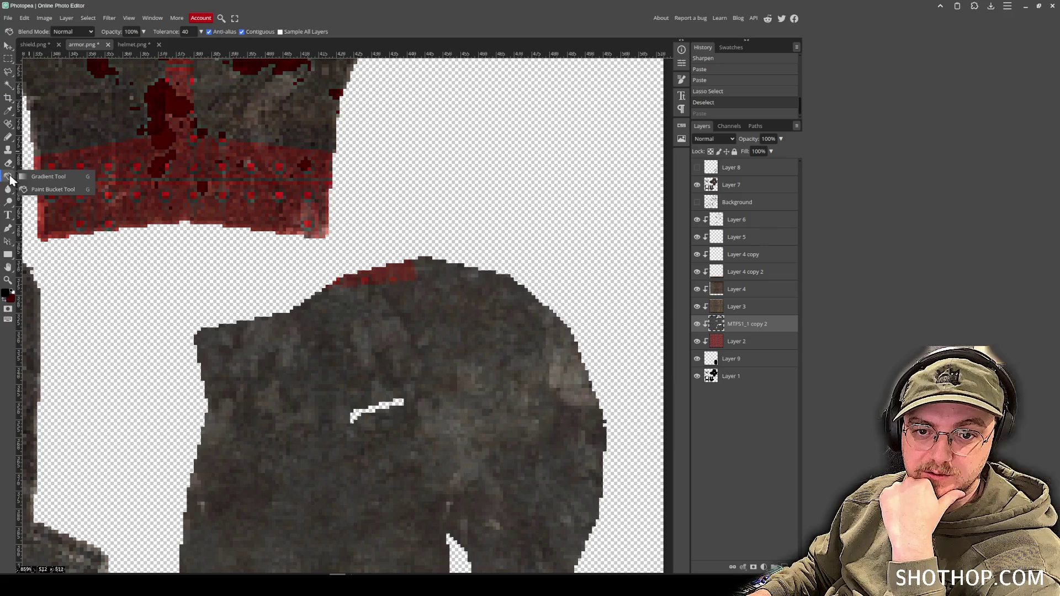
{"action": "right_click", "coordinate": [11, 168]}
{"action": "left_click", "coordinate": [8, 149]}
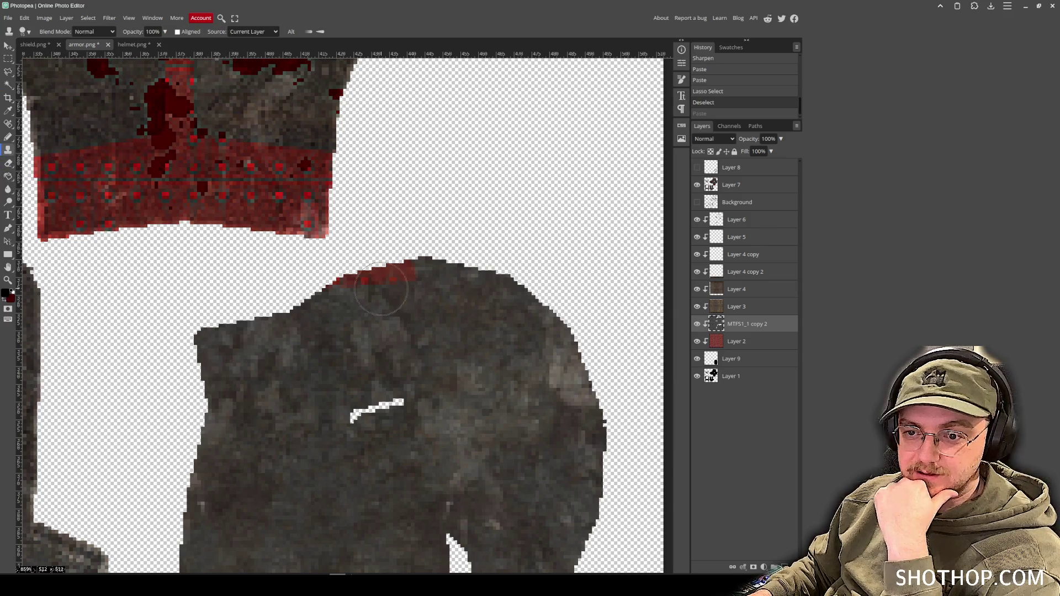
- Sample dark armor texture and clone it over the red streak on the piece's top edge
{"action": "left_click", "coordinate": [498, 378], "text": "alt"}
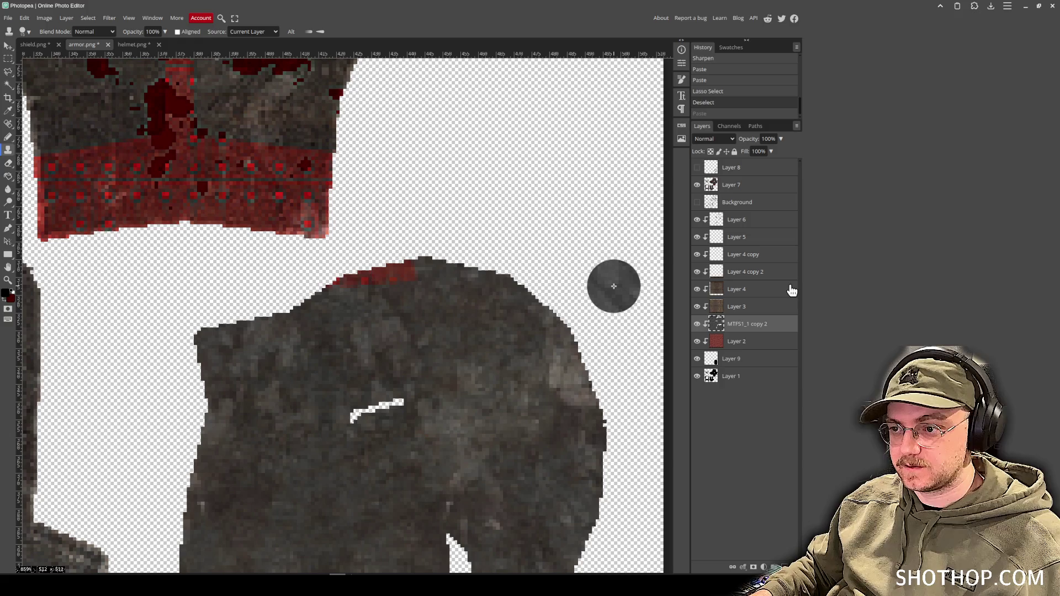
{"action": "left_click", "coordinate": [359, 280]}
{"action": "left_click", "coordinate": [409, 268]}
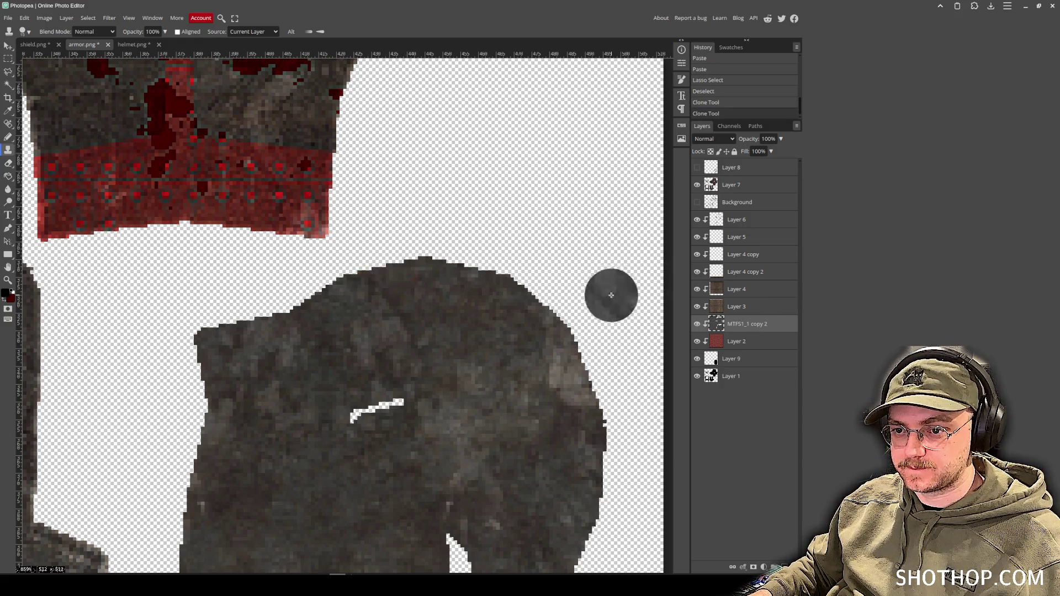
{"action": "scroll", "coordinate": [522, 380], "scroll_direction": "down", "scroll_amount": 2}
{"action": "scroll", "coordinate": [522, 380], "scroll_direction": "down", "scroll_amount": 5}
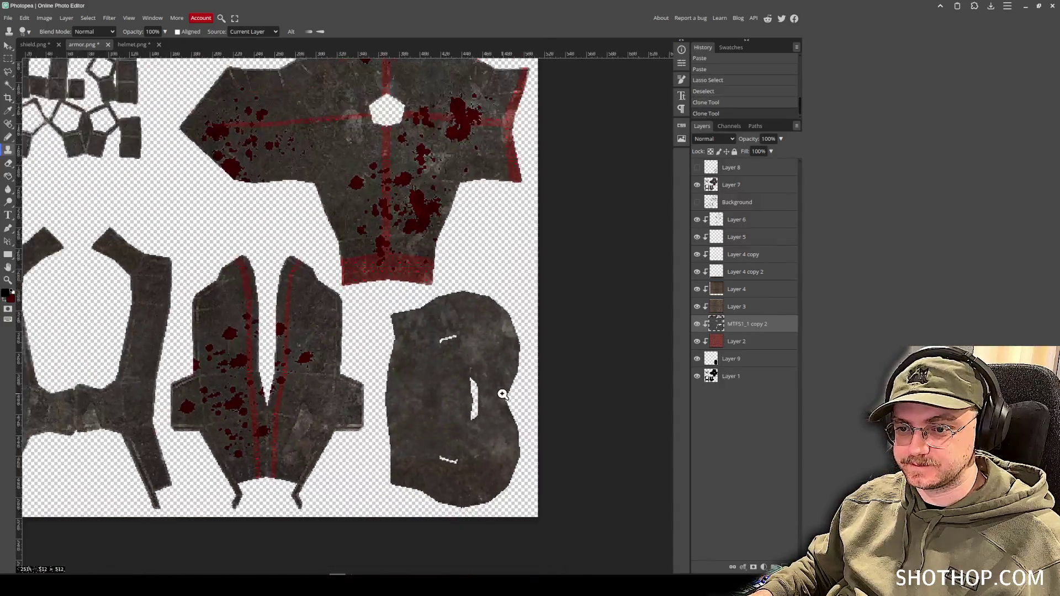
{"action": "scroll", "coordinate": [513, 422], "scroll_direction": "down", "scroll_amount": 2}
{"action": "scroll", "coordinate": [486, 398], "scroll_direction": "up", "scroll_amount": 5}
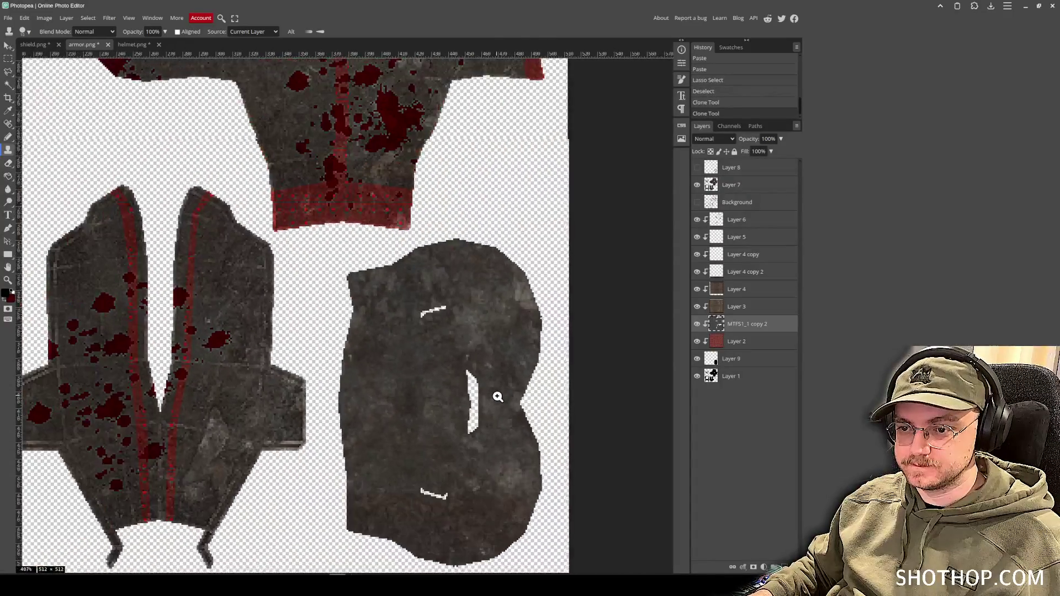
{"action": "left_click", "coordinate": [8, 58]}
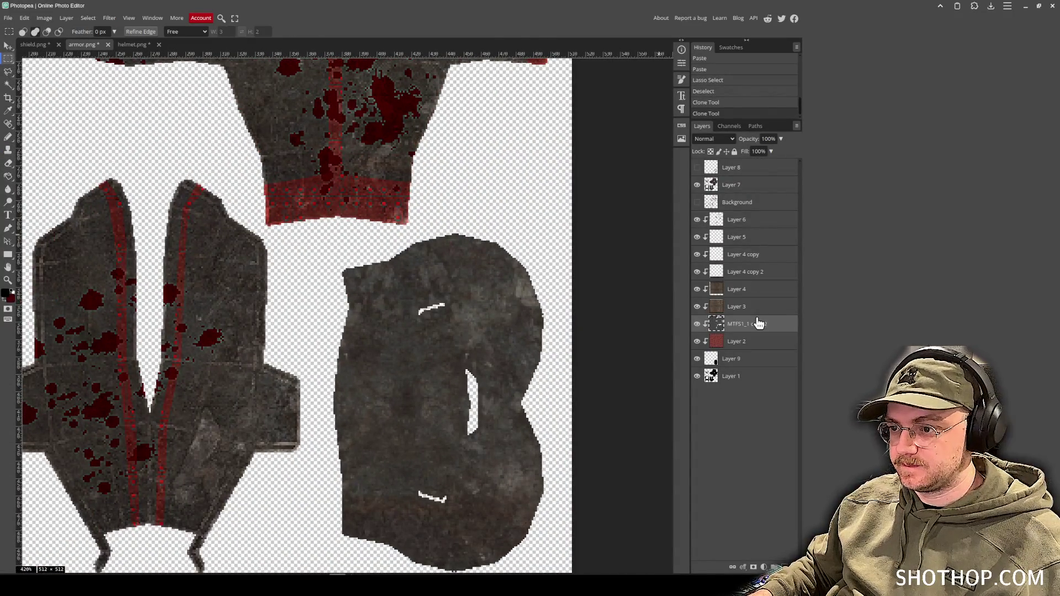
- Show the Layer 8 UV wireframe and delete a horizontal strip across the B-shaped piece's middle to expose red
{"action": "left_click", "coordinate": [697, 167]}
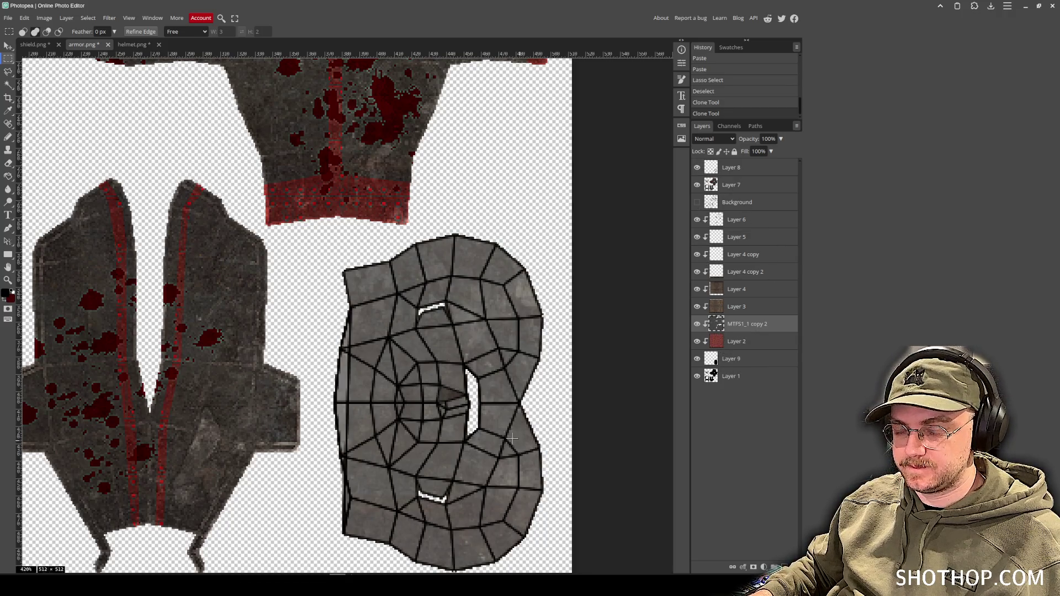
{"action": "mouse_move", "coordinate": [513, 438]}
{"action": "left_mouse_down"}
{"action": "mouse_move", "coordinate": [480, 438]}
{"action": "mouse_move", "coordinate": [477, 409]}
{"action": "left_mouse_up"}
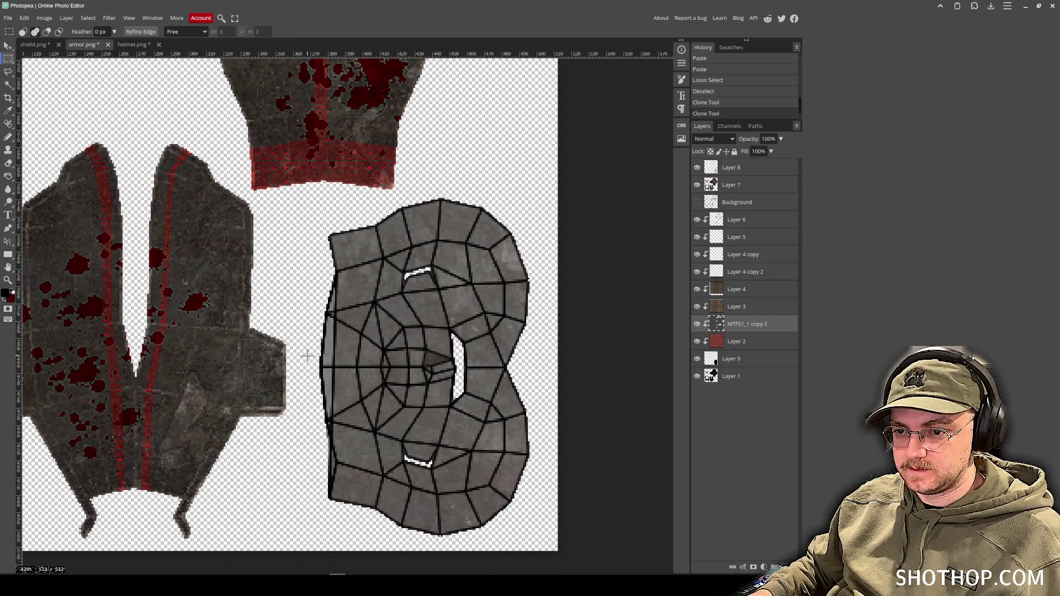
{"action": "mouse_move", "coordinate": [307, 355]}
{"action": "left_mouse_down"}
{"action": "mouse_move", "coordinate": [481, 376]}
{"action": "mouse_move", "coordinate": [457, 371]}
{"action": "left_mouse_up"}
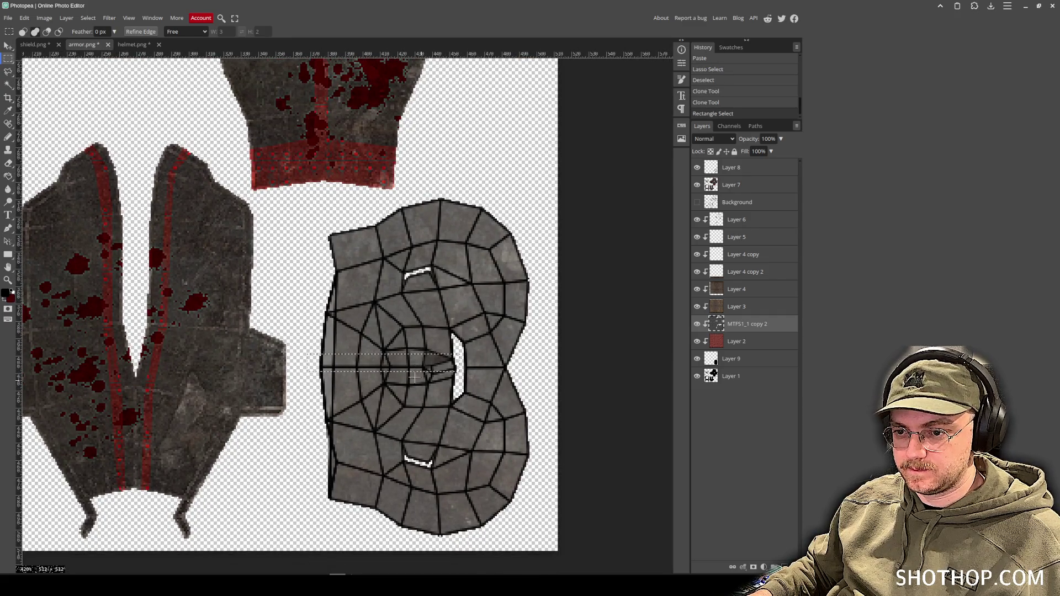
{"action": "left_click", "coordinate": [414, 378]}
{"action": "mouse_move", "coordinate": [311, 361]}
{"action": "left_mouse_down"}
{"action": "mouse_move", "coordinate": [487, 378]}
{"action": "mouse_move", "coordinate": [456, 378]}
{"action": "left_mouse_up"}
{"action": "key", "text": "Delete"}
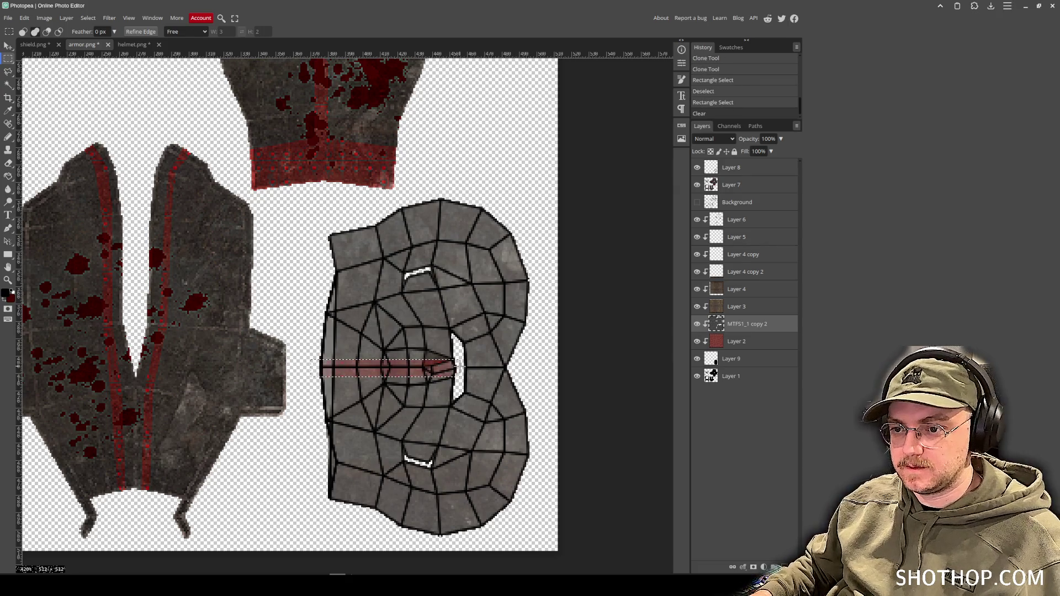
{"action": "left_click", "coordinate": [474, 366]}
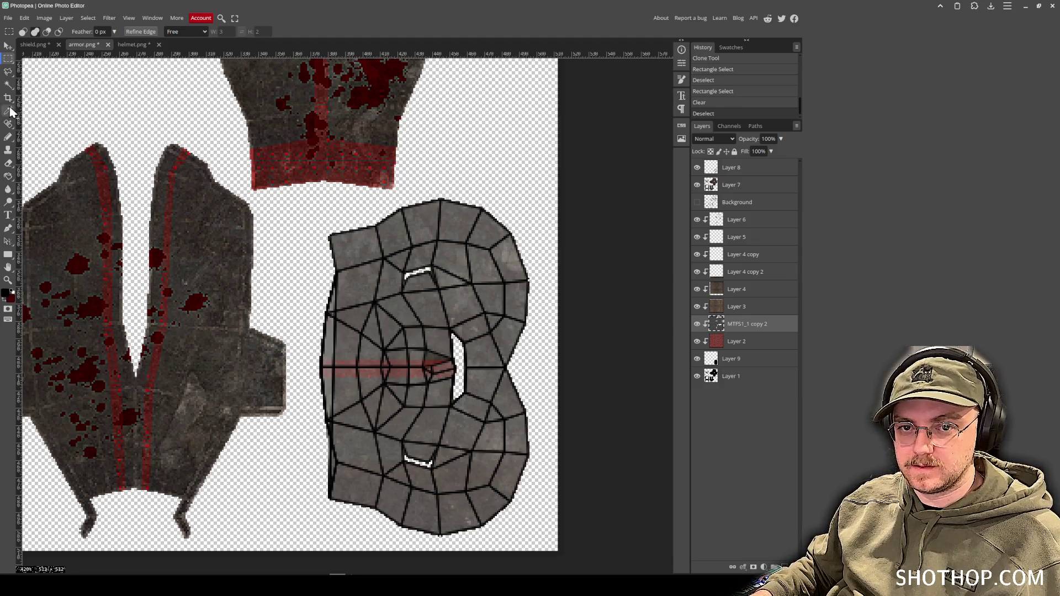
{"action": "left_click", "coordinate": [8, 229]}
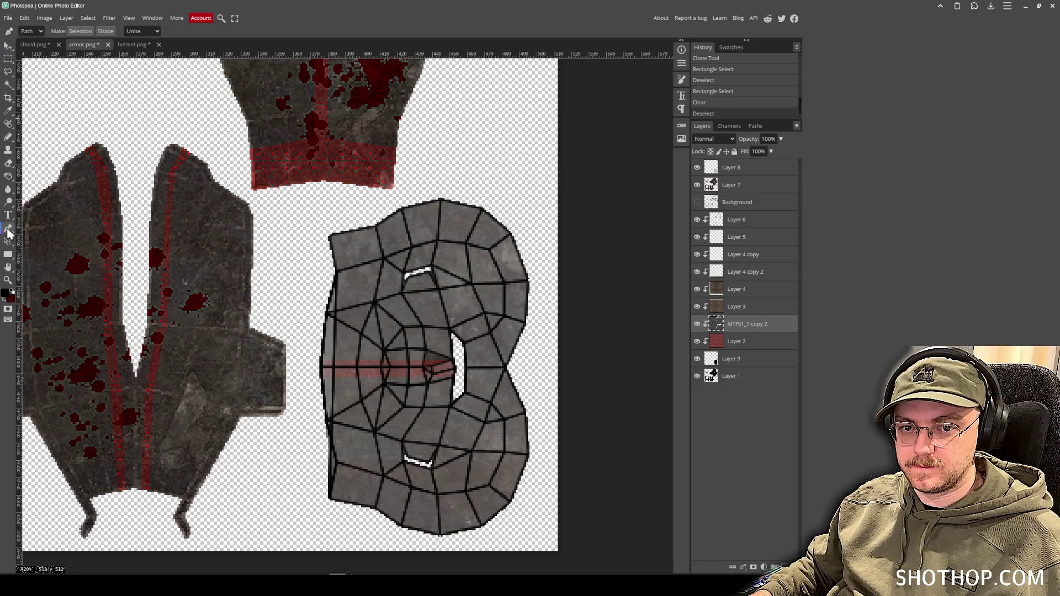
- Outline the B-shaped piece's outer edge with the Polygonal Lasso
{"action": "left_click", "coordinate": [8, 72]}
{"action": "left_click", "coordinate": [323, 241]}
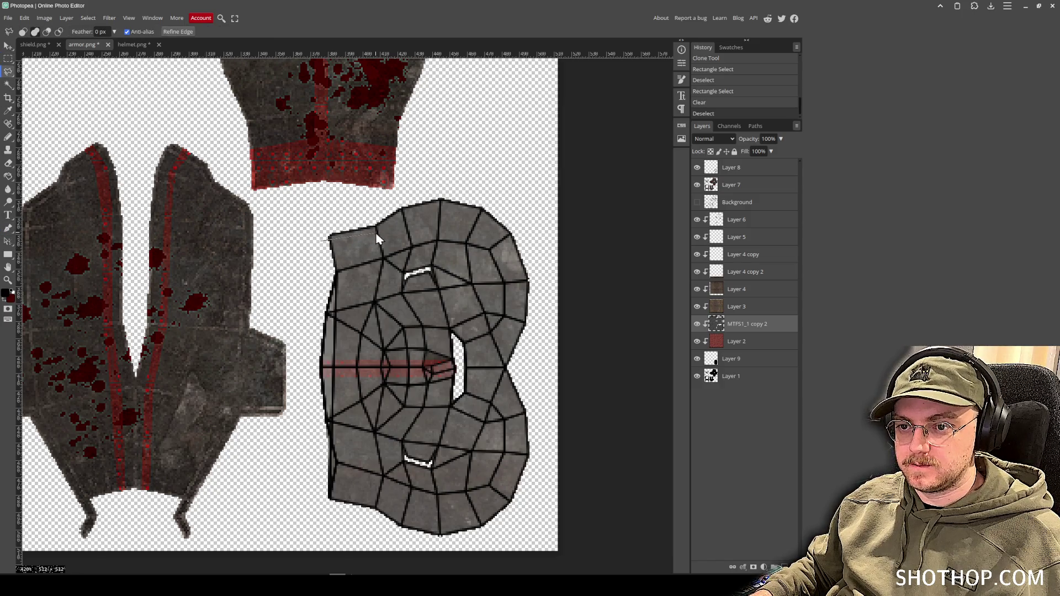
{"action": "left_click", "coordinate": [478, 215]}
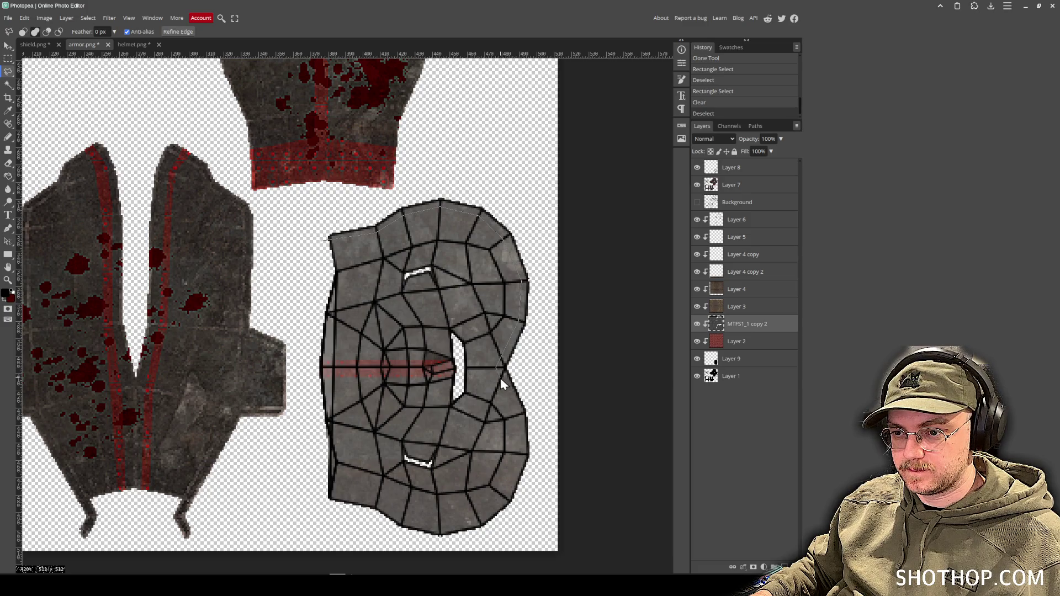
{"action": "left_click", "coordinate": [522, 415]}
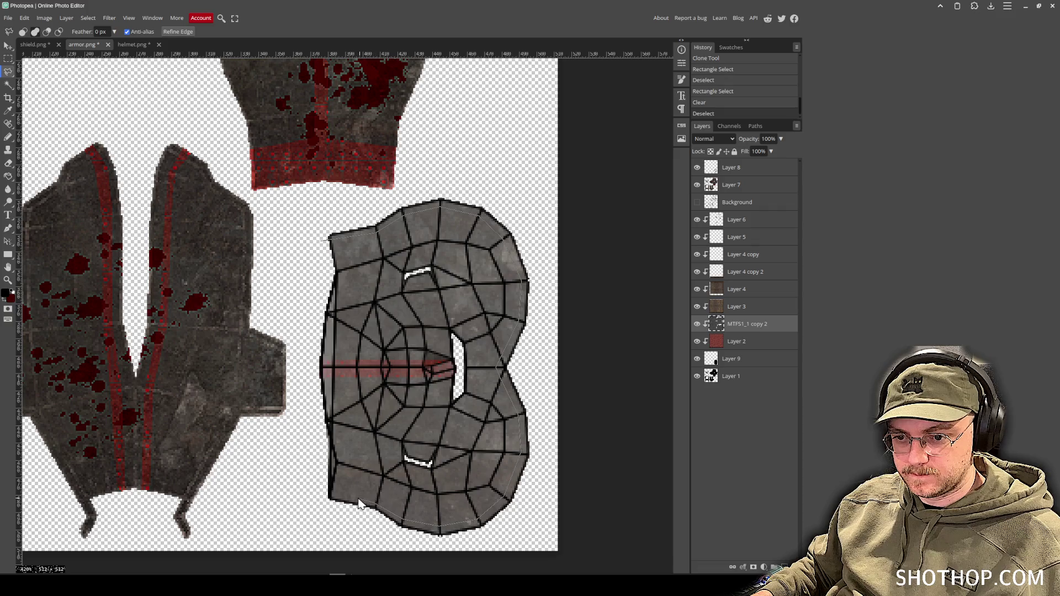
{"action": "left_click", "coordinate": [295, 518]}
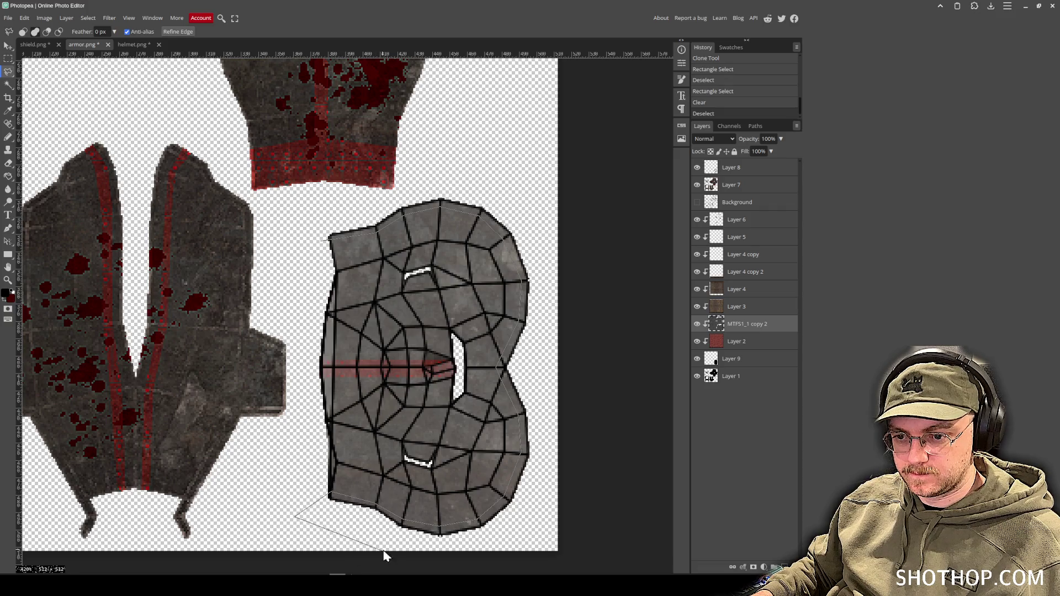
{"action": "left_click", "coordinate": [547, 549]}
{"action": "left_click", "coordinate": [564, 312]}
{"action": "left_click", "coordinate": [525, 154]}
{"action": "left_click", "coordinate": [309, 238]}
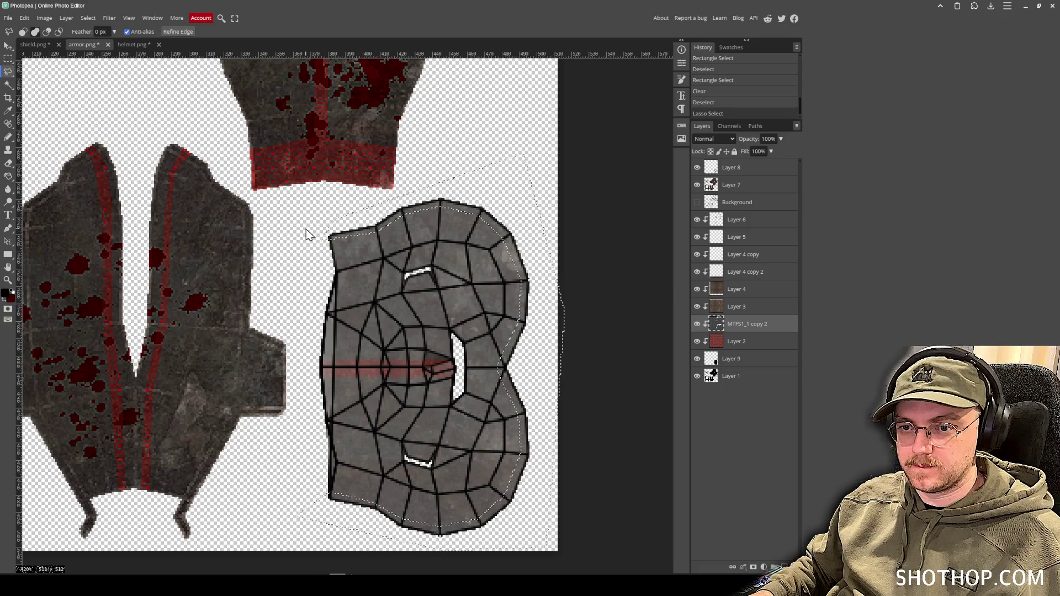
- Clear the outlined band to expose a red rim, deselect, and hide the wireframe overlay
{"action": "key", "text": "Delete"}
{"action": "key", "text": "ctrl+d"}
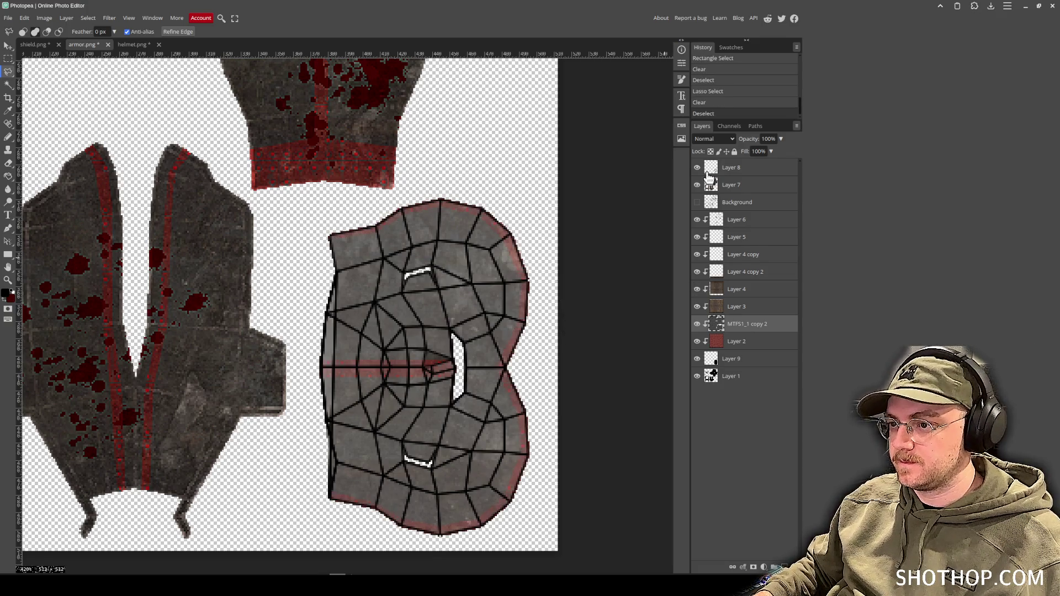
{"action": "left_click", "coordinate": [697, 167]}
- Select the wireframe lines with the Magic Wand, then hide the wireframe overlay
{"action": "left_click", "coordinate": [732, 176]}
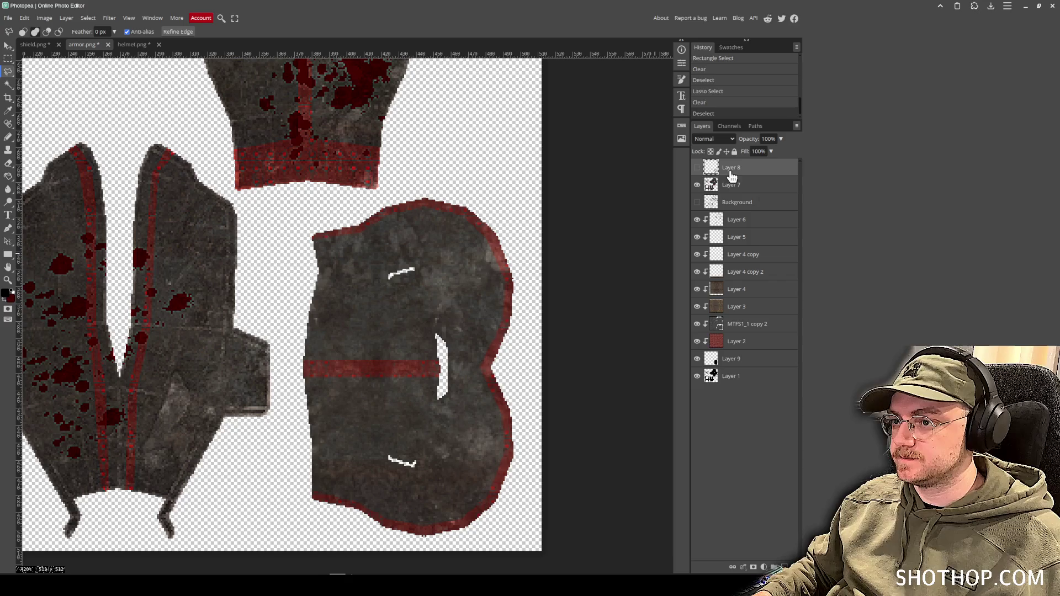
{"action": "left_click", "coordinate": [697, 167]}
{"action": "left_click", "coordinate": [9, 84]}
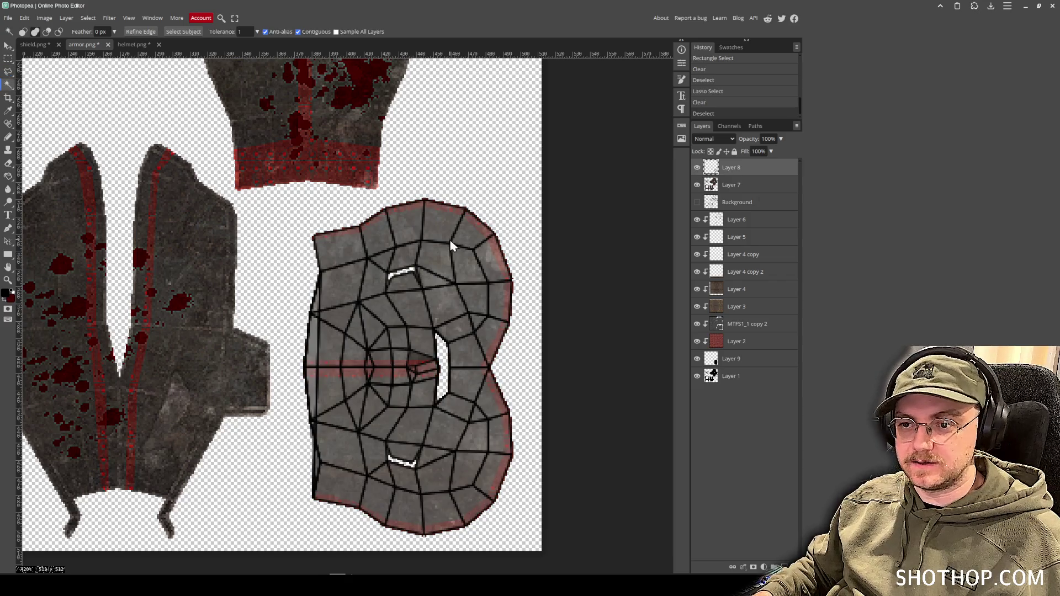
{"action": "left_click", "coordinate": [422, 247]}
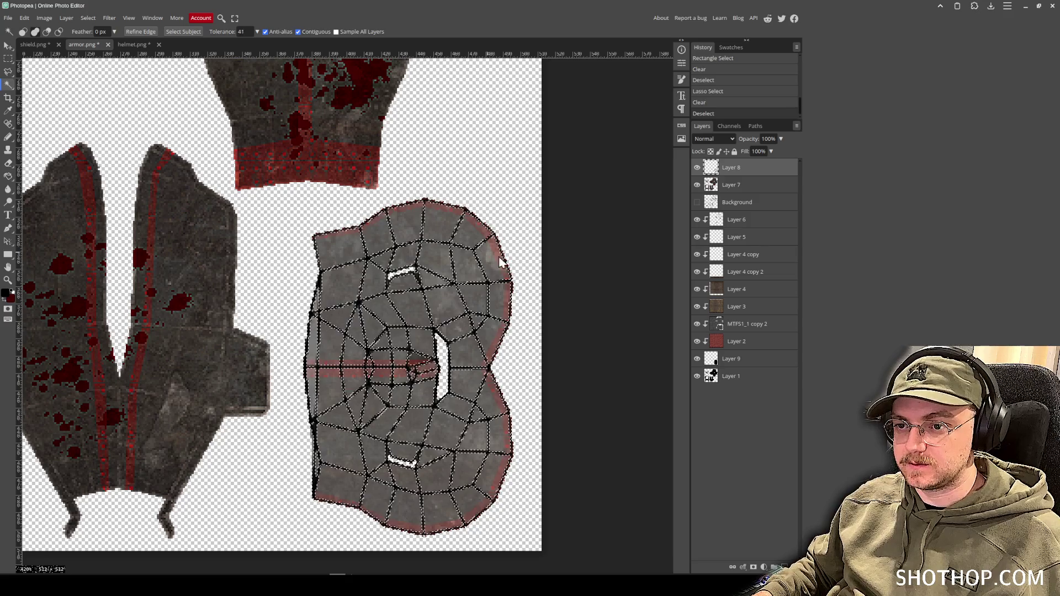
{"action": "left_click", "coordinate": [697, 168]}
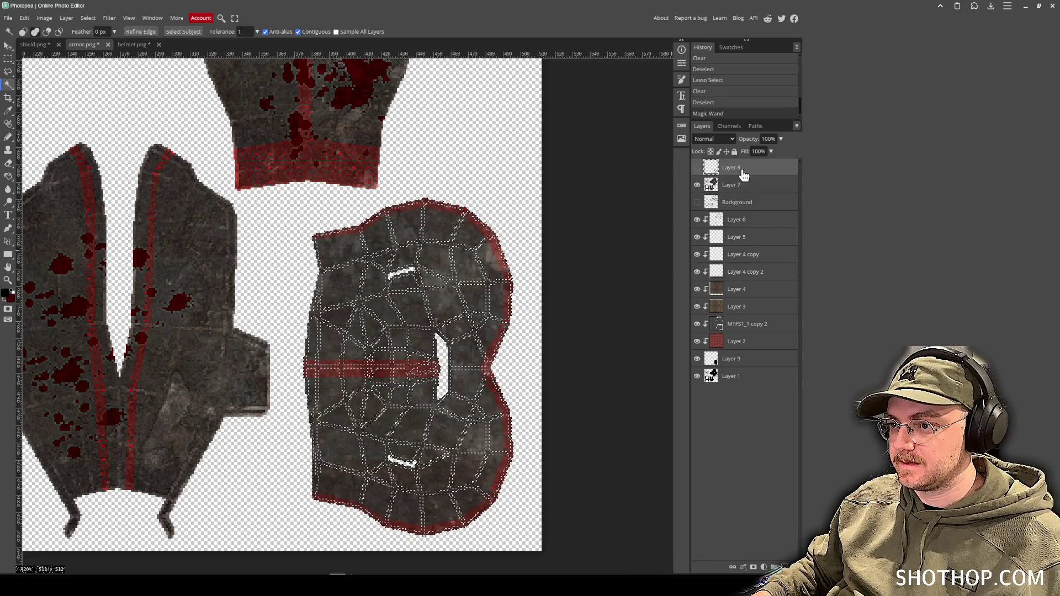
- Hide Layer 7 and merge Layer 9 down into Layer 1
{"action": "left_click", "coordinate": [722, 225]}
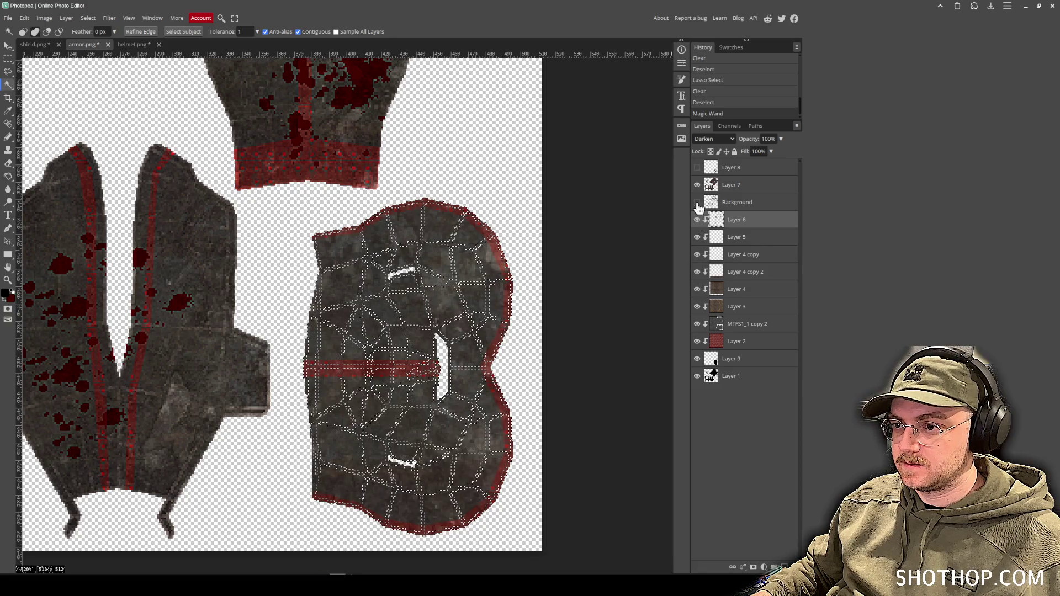
{"action": "left_click", "coordinate": [697, 272]}
{"action": "left_click", "coordinate": [698, 271]}
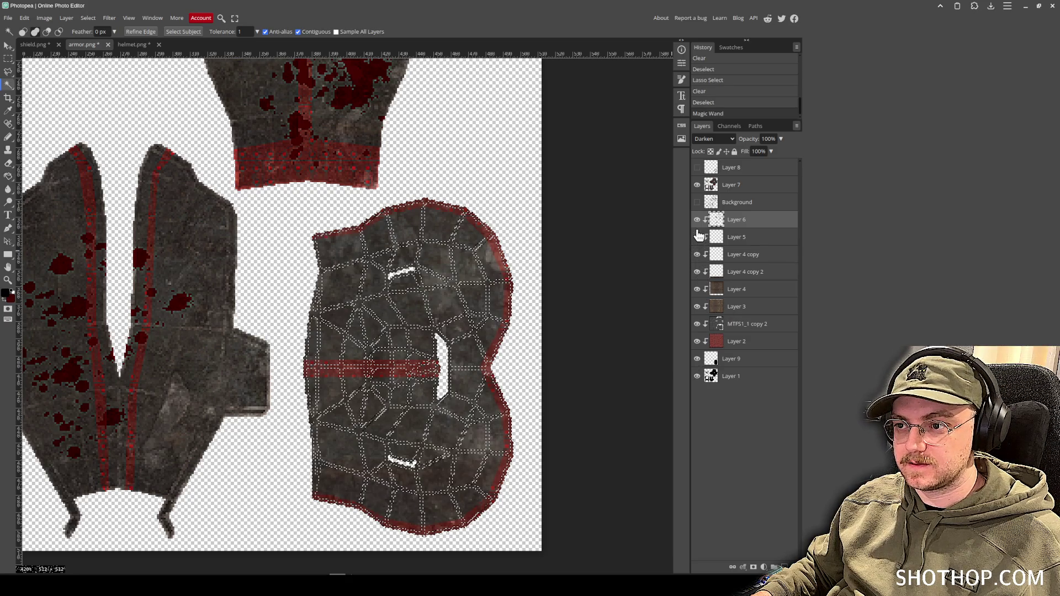
{"action": "left_click", "coordinate": [697, 185]}
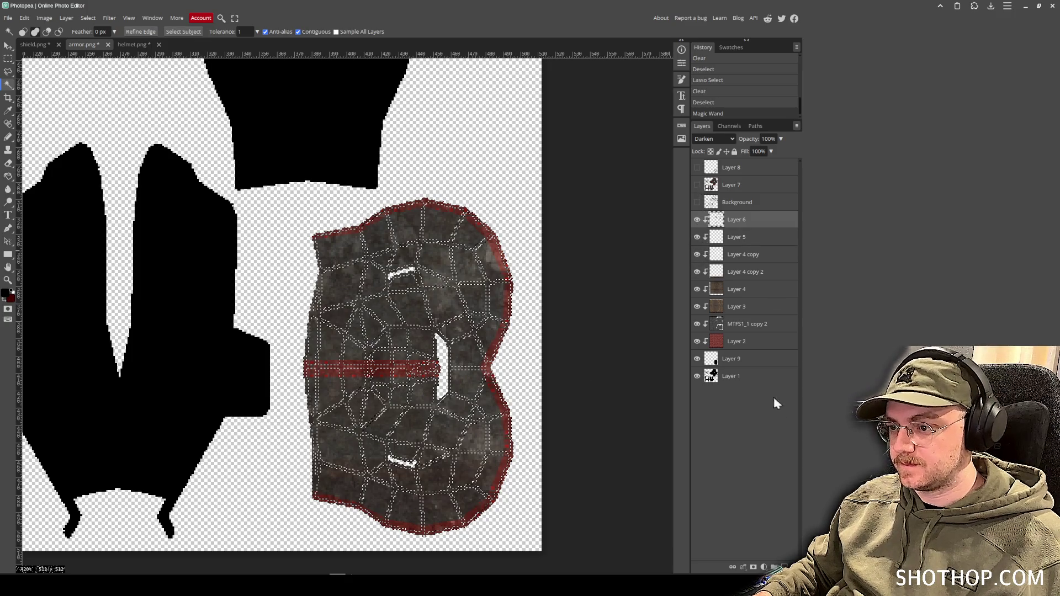
{"action": "right_click", "coordinate": [755, 357]}
{"action": "left_click", "coordinate": [757, 316]}
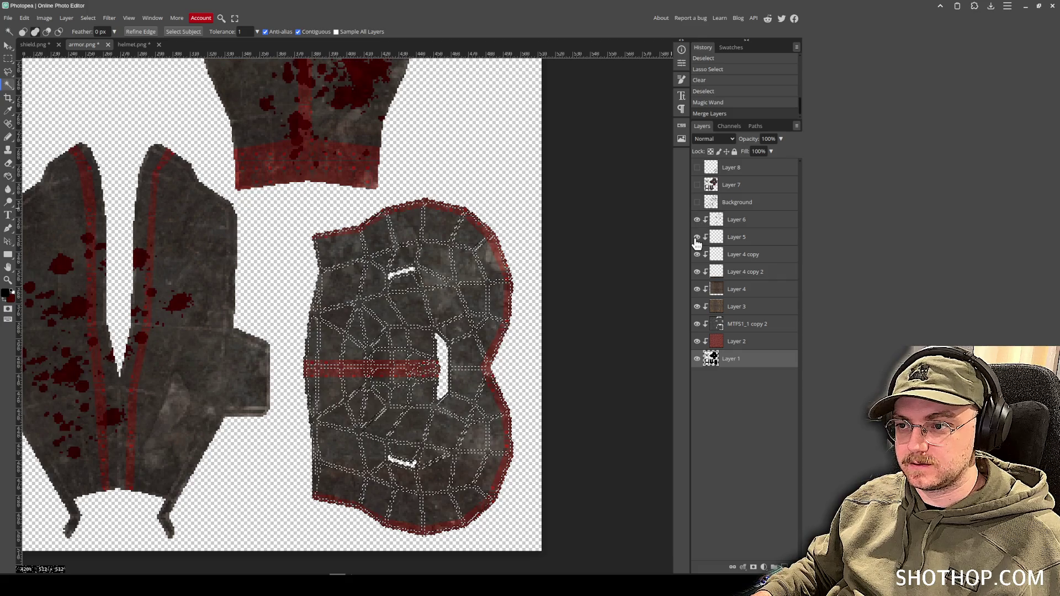
- Show Layer 5 and Layer 4 copy, then fill the armor's mesh lines with white
{"action": "left_click", "coordinate": [697, 238]}
{"action": "left_click", "coordinate": [697, 254]}
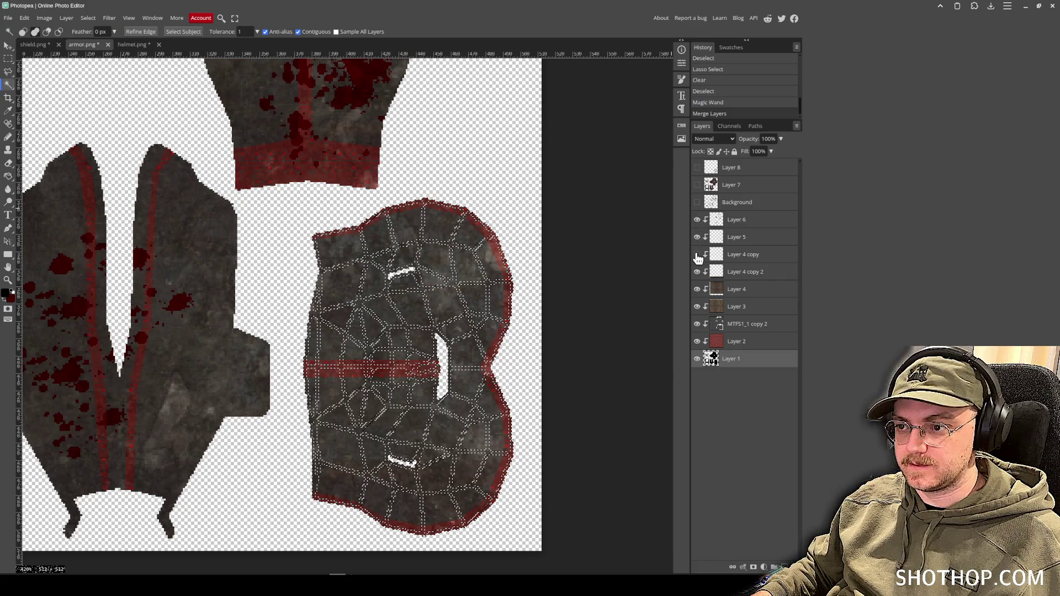
{"action": "left_click", "coordinate": [762, 254]}
{"action": "left_click", "coordinate": [8, 176]}
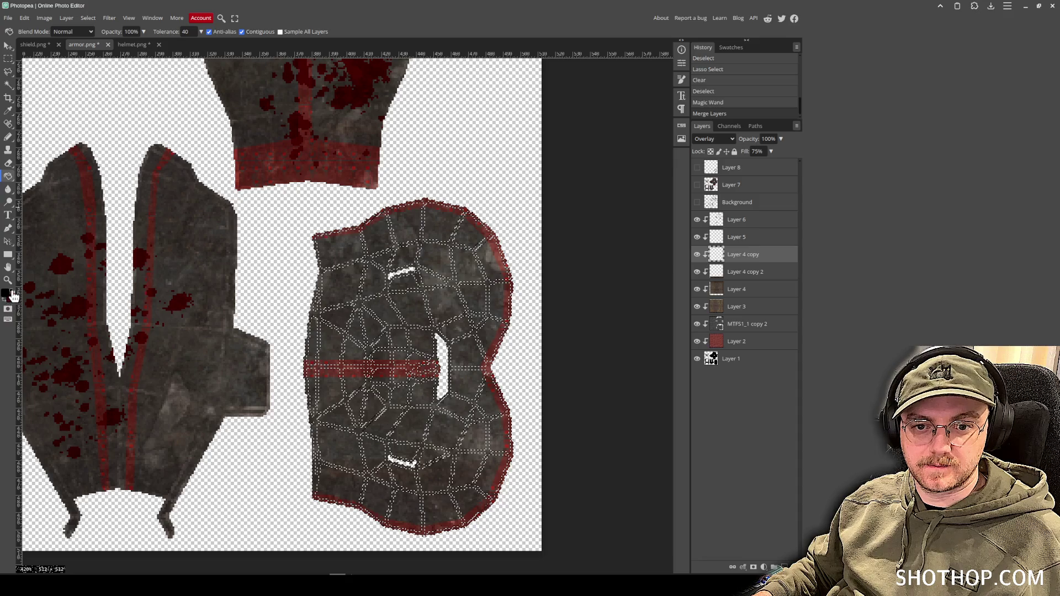
{"action": "left_click", "coordinate": [13, 297]}
{"action": "left_click", "coordinate": [457, 323]}
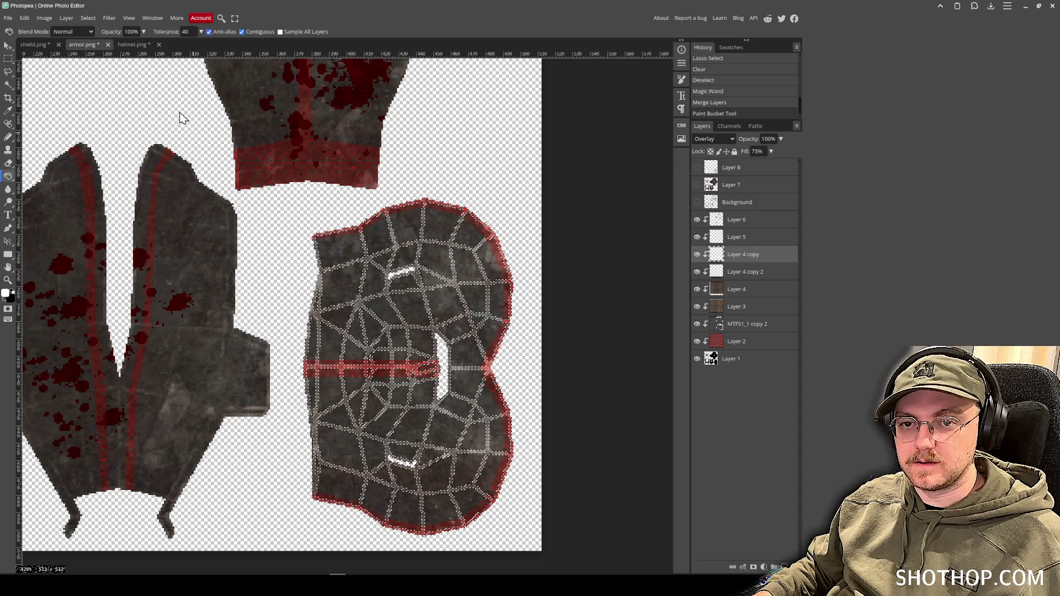
{"action": "key", "text": "ctrl+z"}
{"action": "left_click", "coordinate": [440, 332]}
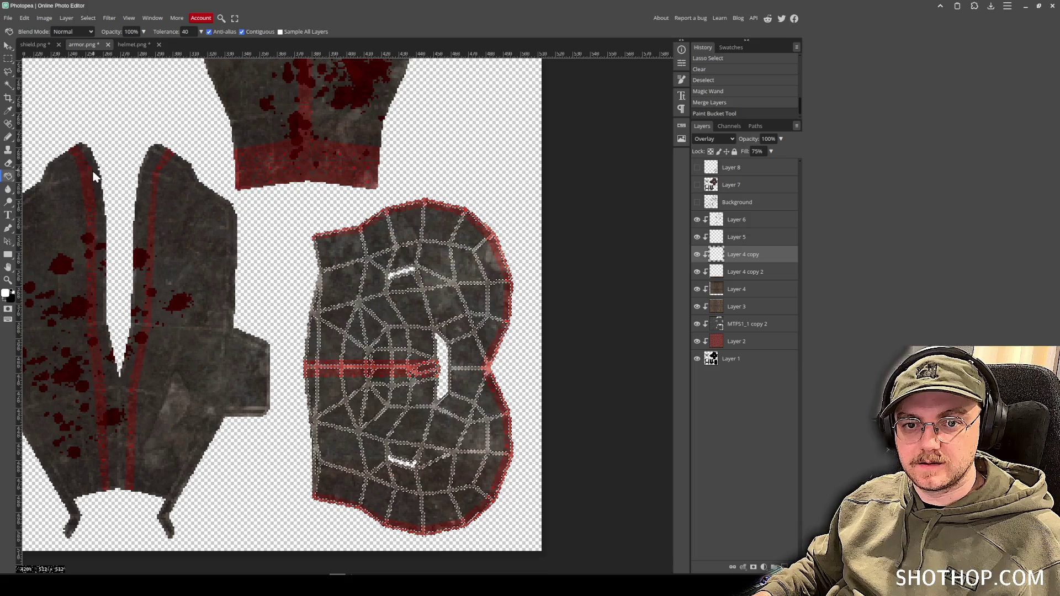
- Switch to the Eraser and set its brush to about 97 px, nudged slightly larger
{"action": "key", "text": "e"}
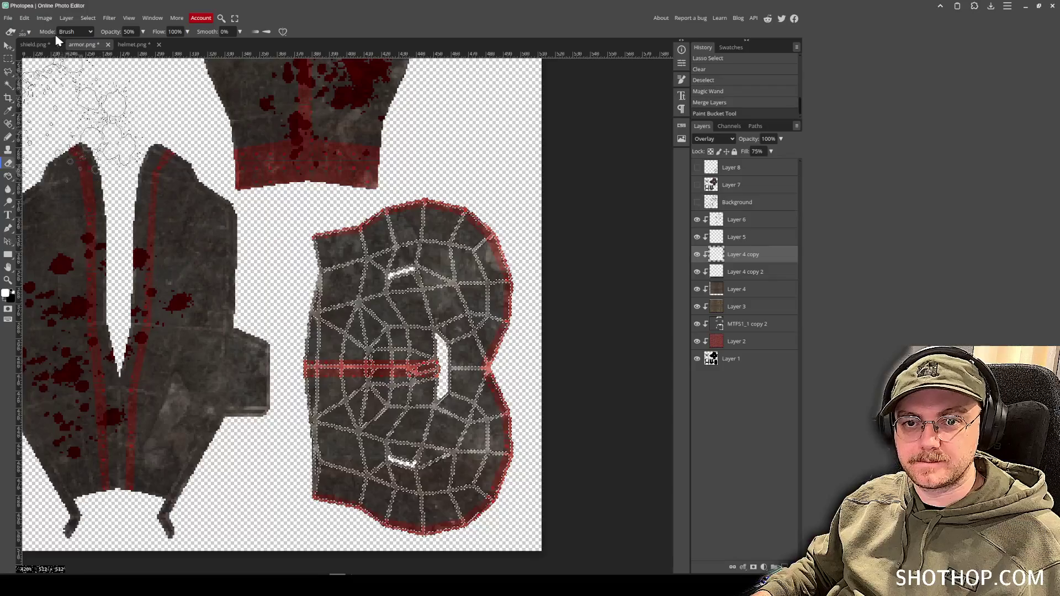
{"action": "left_click", "coordinate": [29, 32]}
{"action": "left_click_drag", "start_coordinate": [88, 56], "coordinate": [85, 55]}
{"action": "key", "text": "]"}
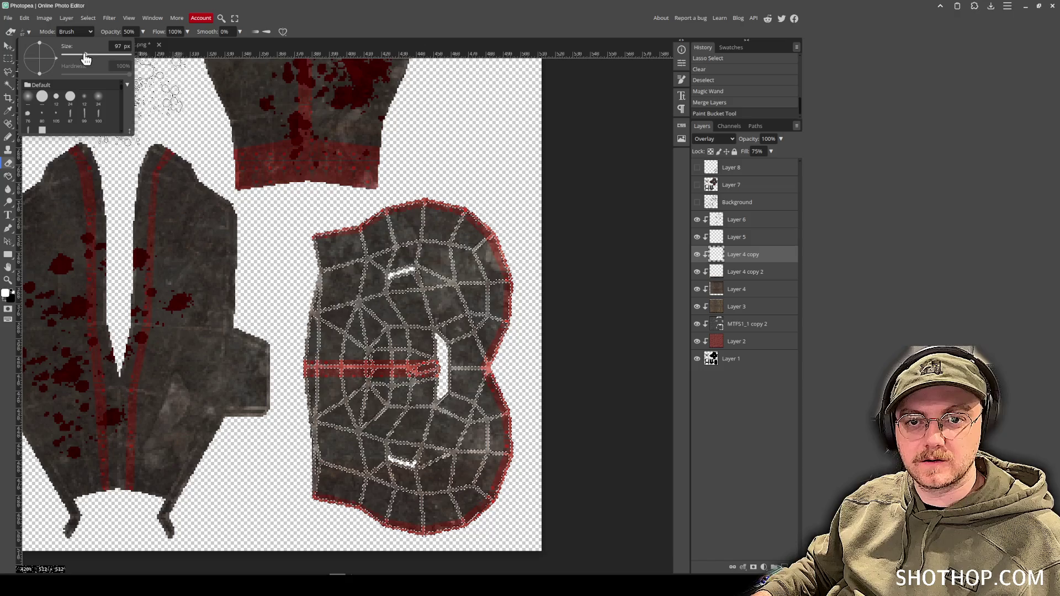
- Erase the white mesh lines and circle marks across the large right armor piece
{"action": "left_click_drag", "start_coordinate": [298, 354], "coordinate": [419, 309]}
{"action": "mouse_move", "coordinate": [331, 309]}
{"action": "left_mouse_down"}
{"action": "mouse_move", "coordinate": [442, 287]}
{"action": "mouse_move", "coordinate": [486, 325]}
{"action": "left_mouse_up"}
{"action": "key", "text": "ctrl+d"}
{"action": "left_click_drag", "start_coordinate": [343, 332], "coordinate": [431, 309]}
{"action": "left_click_drag", "start_coordinate": [331, 354], "coordinate": [420, 331]}
{"action": "left_click_drag", "start_coordinate": [353, 309], "coordinate": [453, 442]}
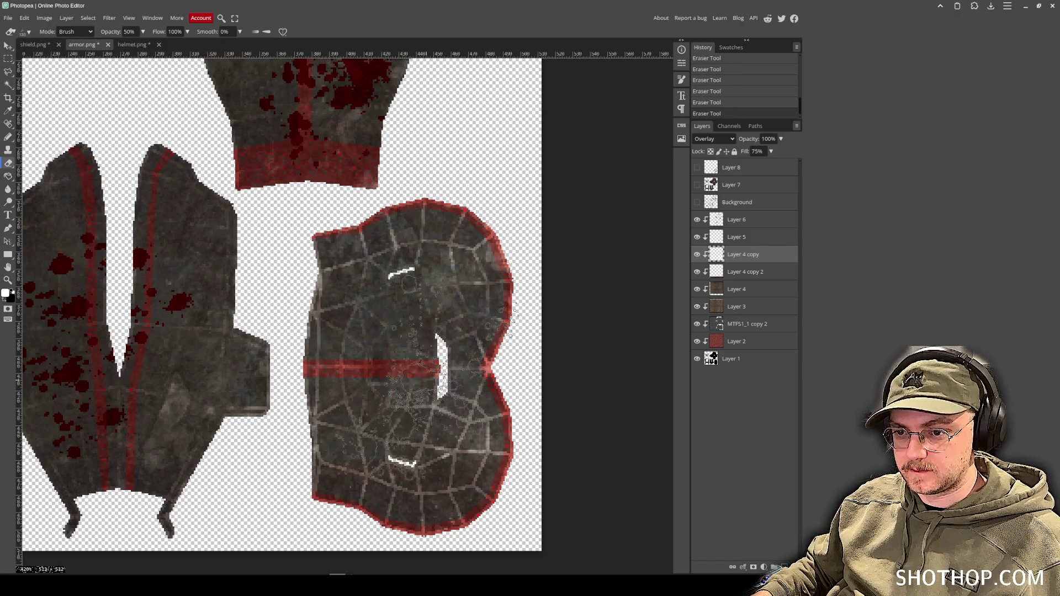
{"action": "left_click_drag", "start_coordinate": [376, 359], "coordinate": [497, 453]}
{"action": "left_click_drag", "start_coordinate": [409, 376], "coordinate": [486, 508]}
{"action": "left_click_drag", "start_coordinate": [387, 398], "coordinate": [475, 497]}
{"action": "mouse_move", "coordinate": [420, 398]}
{"action": "left_mouse_down"}
{"action": "mouse_move", "coordinate": [376, 353]}
{"action": "mouse_move", "coordinate": [376, 287]}
{"action": "mouse_move", "coordinate": [415, 238]}
{"action": "mouse_move", "coordinate": [412, 245]}
{"action": "mouse_move", "coordinate": [442, 249]}
{"action": "mouse_move", "coordinate": [483, 293]}
{"action": "mouse_move", "coordinate": [486, 425]}
{"action": "mouse_move", "coordinate": [475, 475]}
{"action": "mouse_move", "coordinate": [431, 497]}
{"action": "mouse_move", "coordinate": [354, 436]}
{"action": "mouse_move", "coordinate": [431, 431]}
{"action": "mouse_move", "coordinate": [370, 331]}
{"action": "mouse_move", "coordinate": [354, 364]}
{"action": "left_mouse_up"}
- Delete Layer 7 and add a new empty layer
{"action": "left_click", "coordinate": [757, 190]}
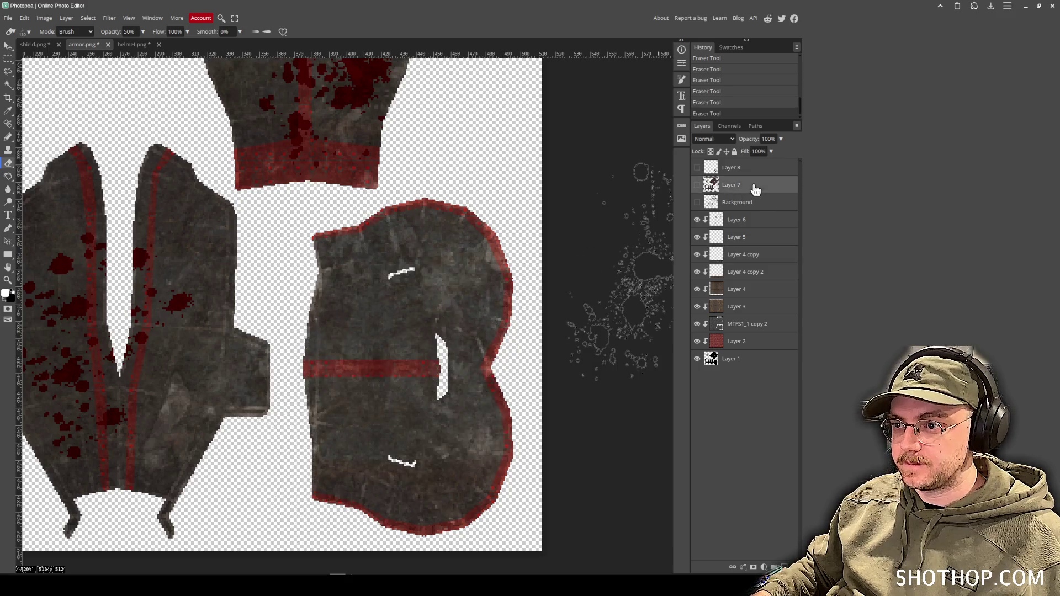
{"action": "key", "text": "Delete"}
{"action": "key", "text": "ctrl+shift+n"}
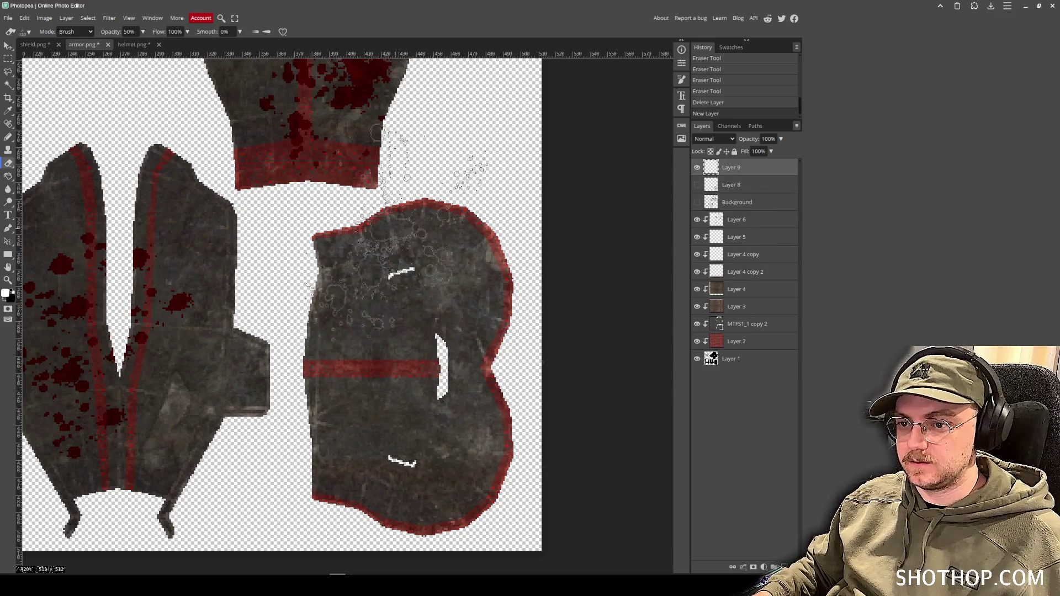
- Apply Filter > Sharpen > Sharpen to the armor texture
{"action": "left_click", "coordinate": [109, 18]}
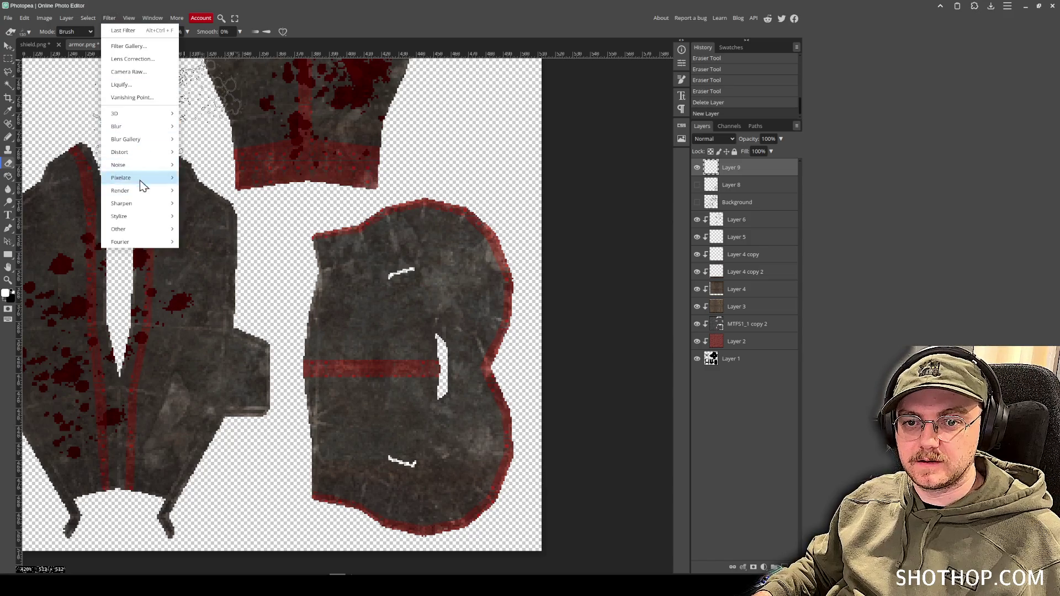
{"action": "mouse_move", "coordinate": [144, 204]}
{"action": "left_click", "coordinate": [199, 204]}
{"action": "left_click_drag", "start_coordinate": [281, 209], "coordinate": [286, 226]}
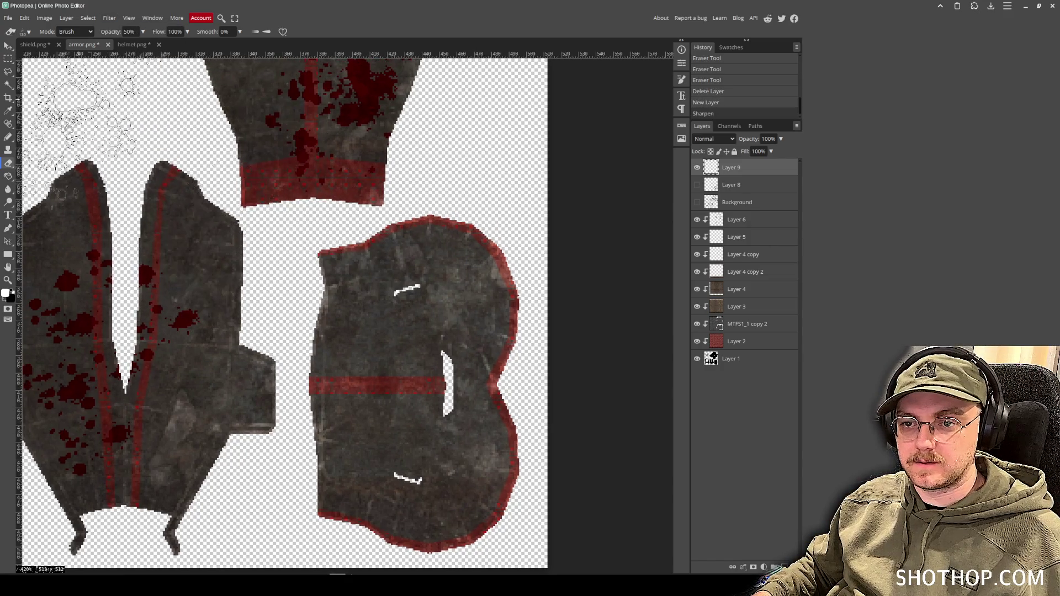
{"action": "left_click", "coordinate": [7, 46]}
{"action": "left_click", "coordinate": [7, 18]}
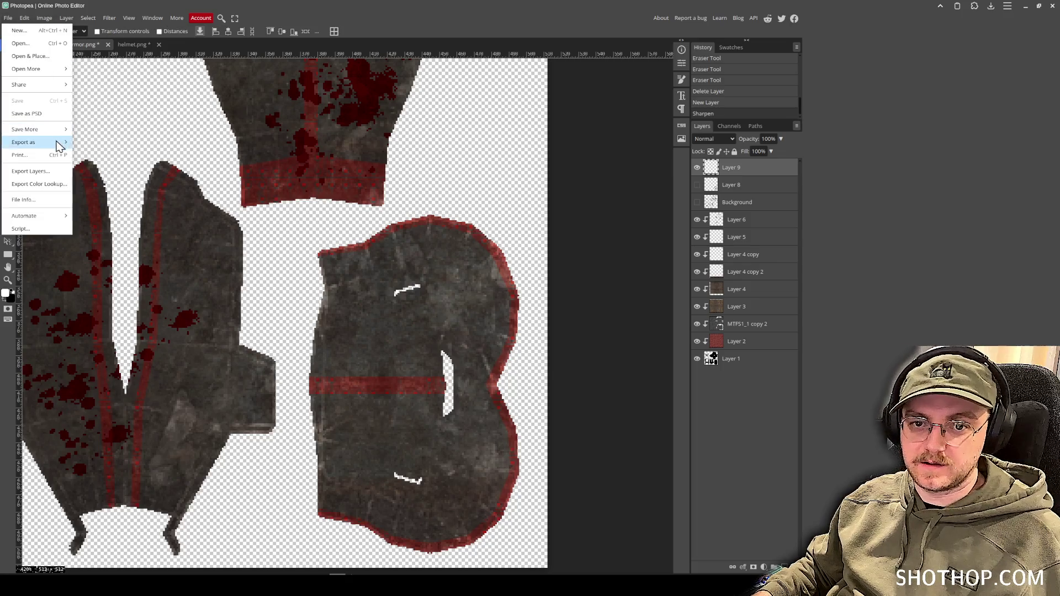
- Export the texture as PNG over armor.png in gameoff-2025/assets/models/zombie_shield
{"action": "mouse_move", "coordinate": [57, 143]}
{"action": "left_click", "coordinate": [326, 143]}
{"action": "left_click", "coordinate": [313, 193]}
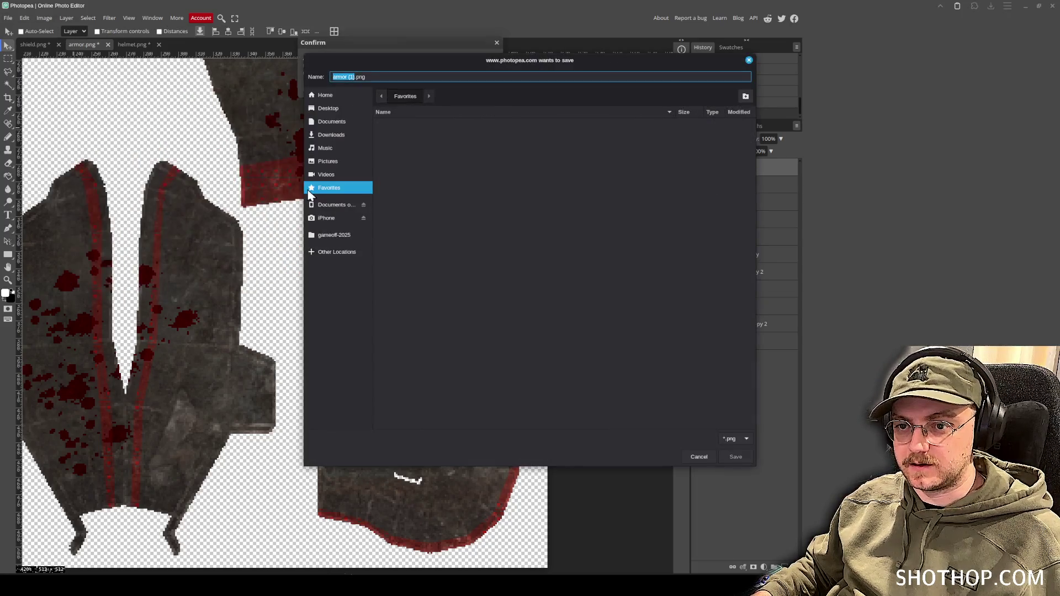
{"action": "left_click", "coordinate": [334, 235]}
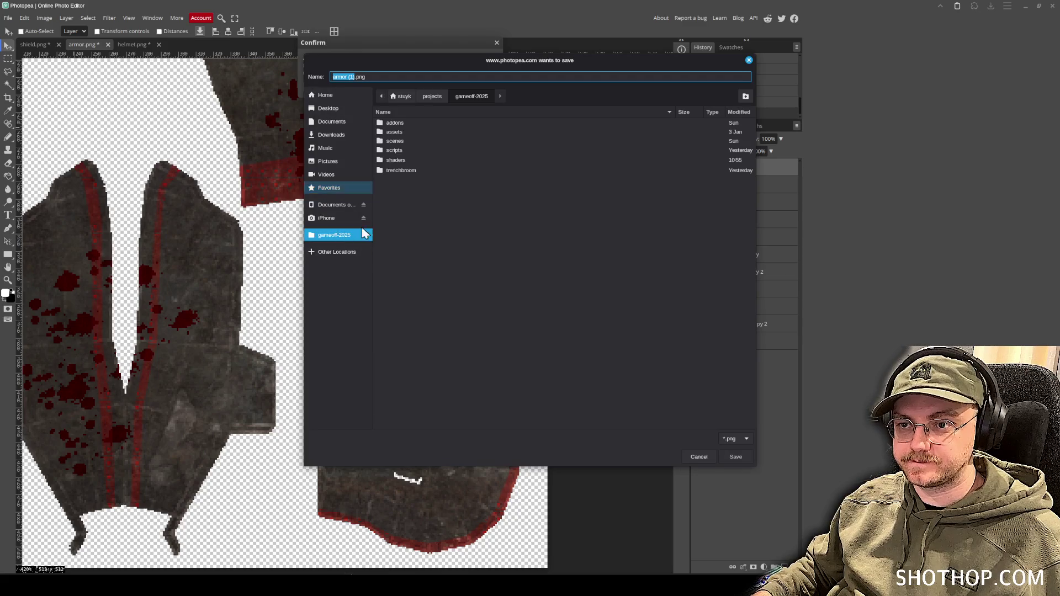
{"action": "double_click", "coordinate": [396, 136]}
{"action": "double_click", "coordinate": [396, 141]}
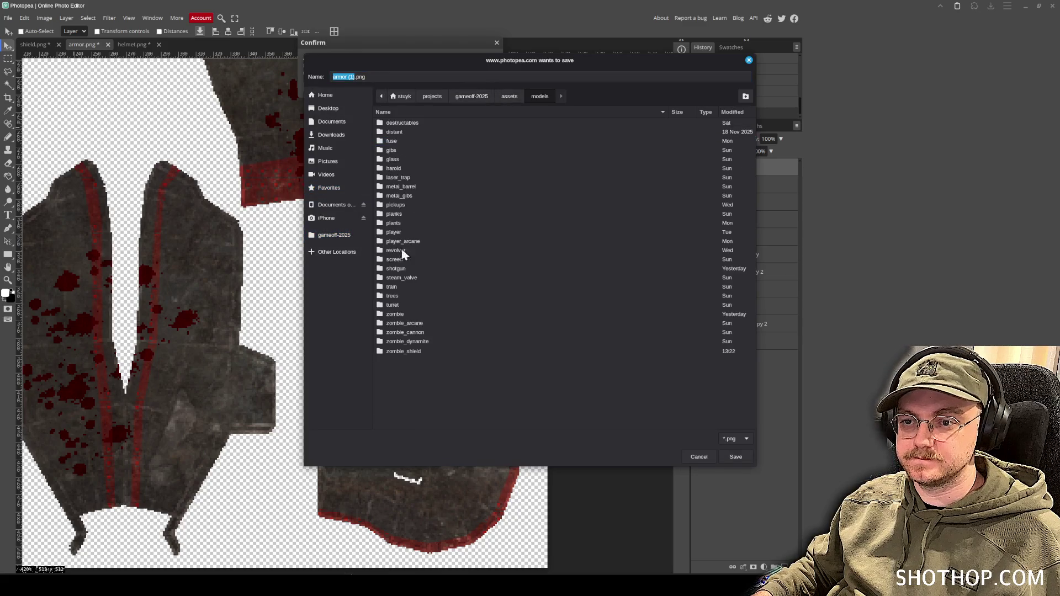
{"action": "double_click", "coordinate": [422, 350]}
{"action": "left_click", "coordinate": [404, 125]}
{"action": "left_click", "coordinate": [736, 457]}
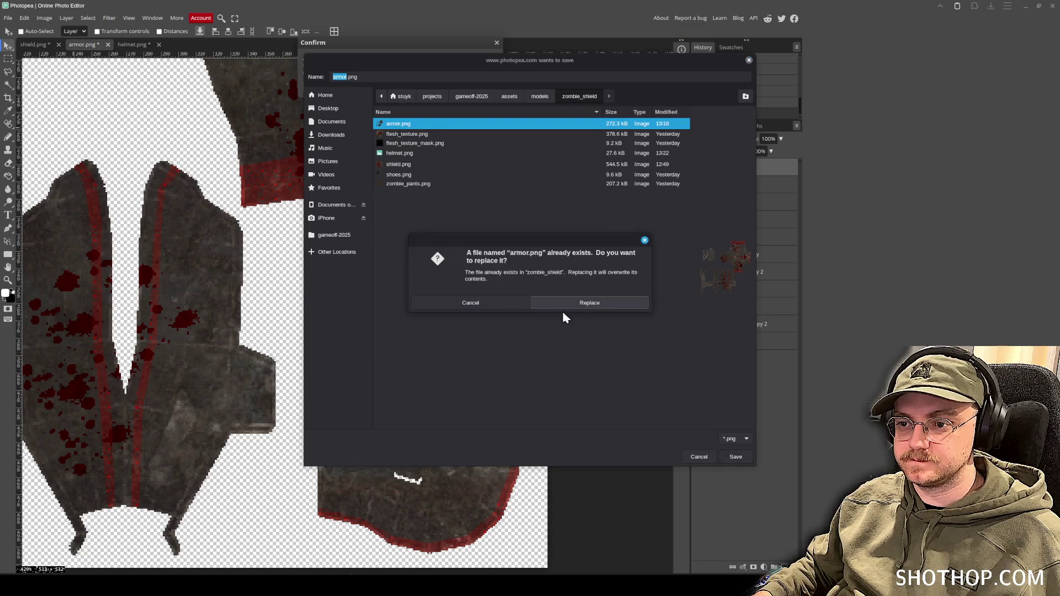
{"action": "left_click", "coordinate": [613, 303]}
{"action": "key", "text": "alt+Tab"}
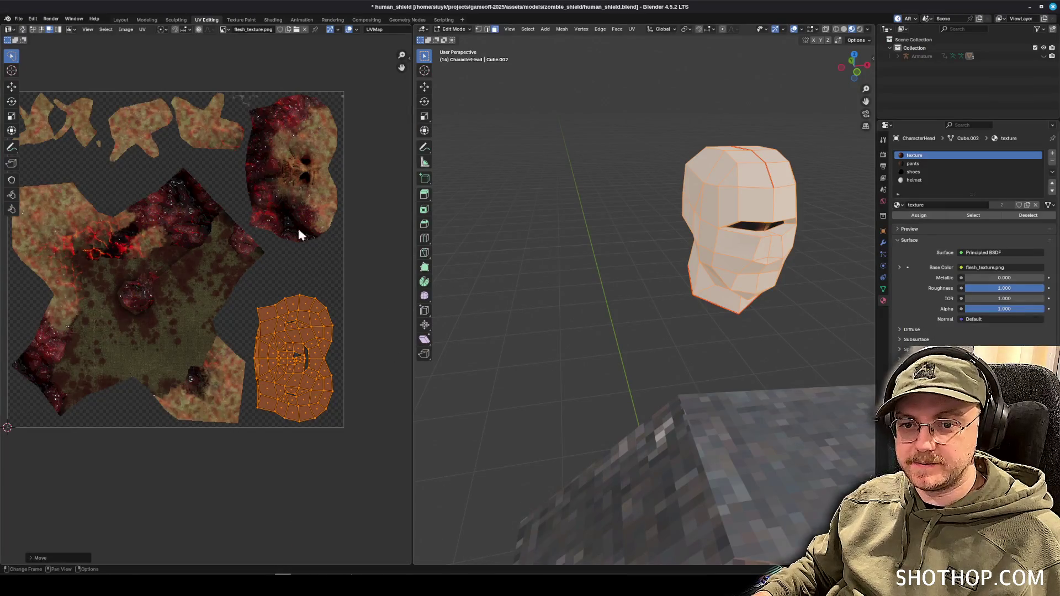
- In the Shading workspace, assign the armor material to the head mesh via a new material slot
{"action": "left_click", "coordinate": [273, 20]}
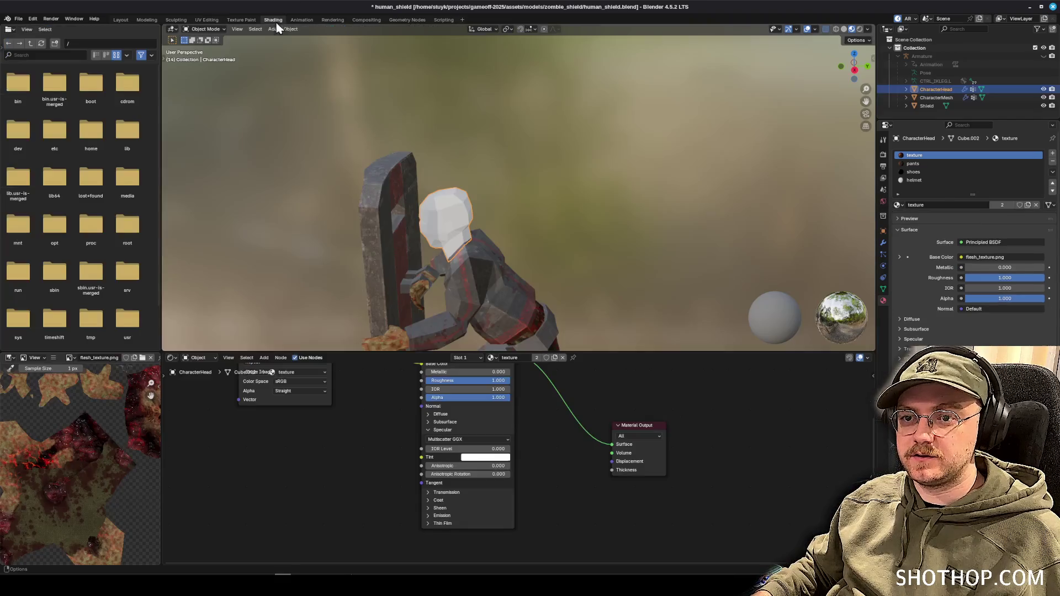
{"action": "left_click_drag", "start_coordinate": [391, 405], "coordinate": [374, 477]}
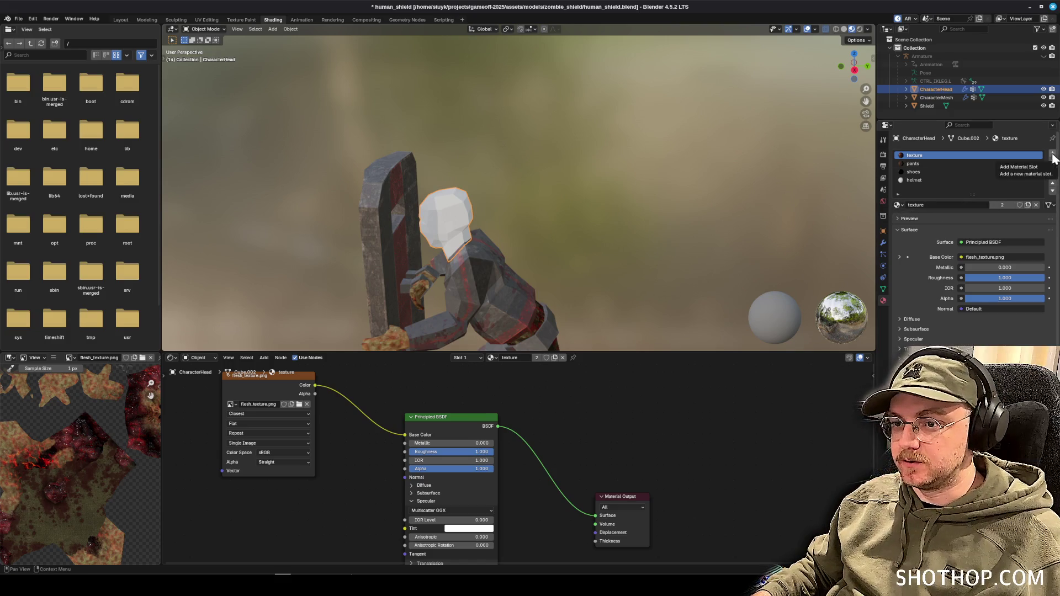
{"action": "left_click", "coordinate": [205, 29]}
{"action": "left_click", "coordinate": [205, 45]}
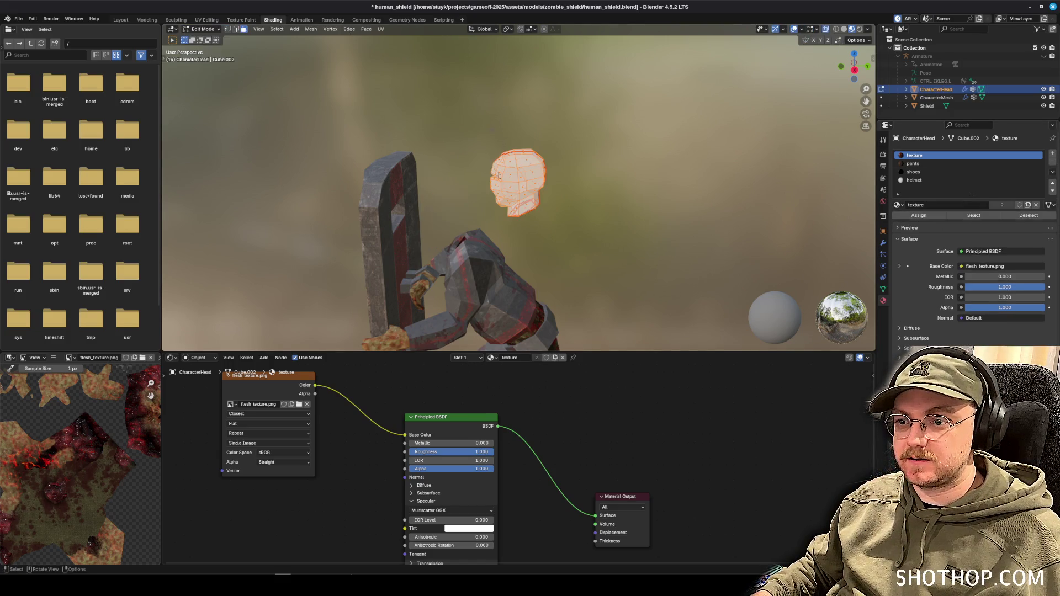
{"action": "left_click", "coordinate": [1051, 153]}
{"action": "left_click", "coordinate": [900, 203]}
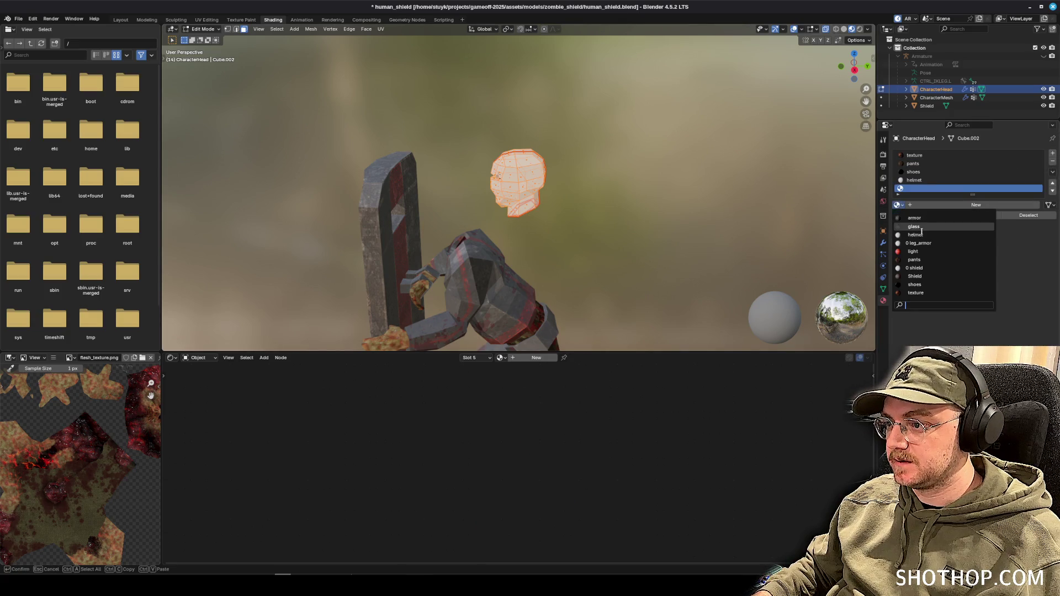
{"action": "left_click", "coordinate": [921, 221]}
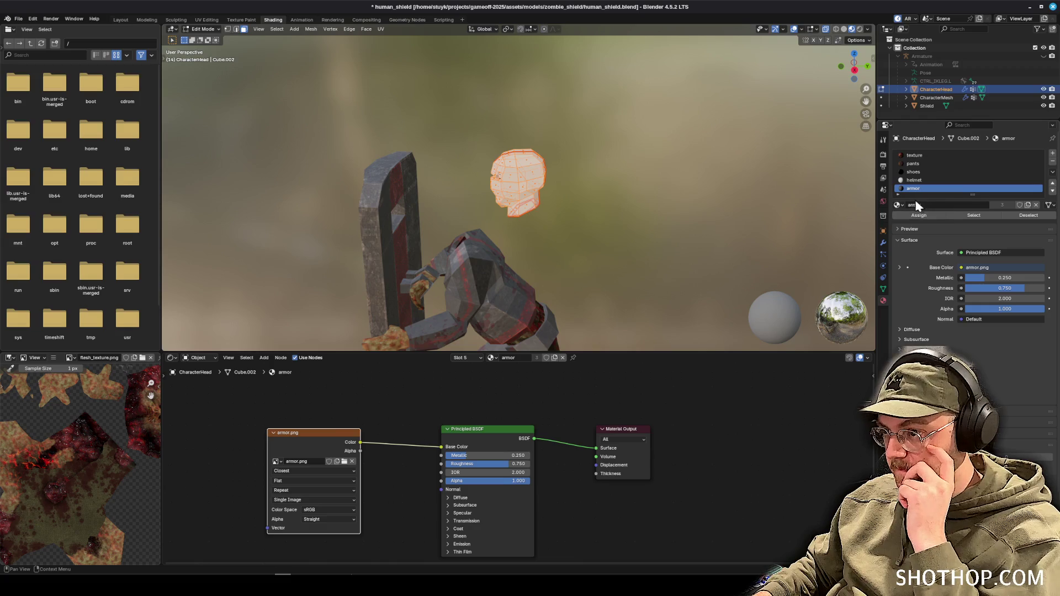
{"action": "left_click", "coordinate": [900, 206]}
{"action": "left_click", "coordinate": [916, 218]}
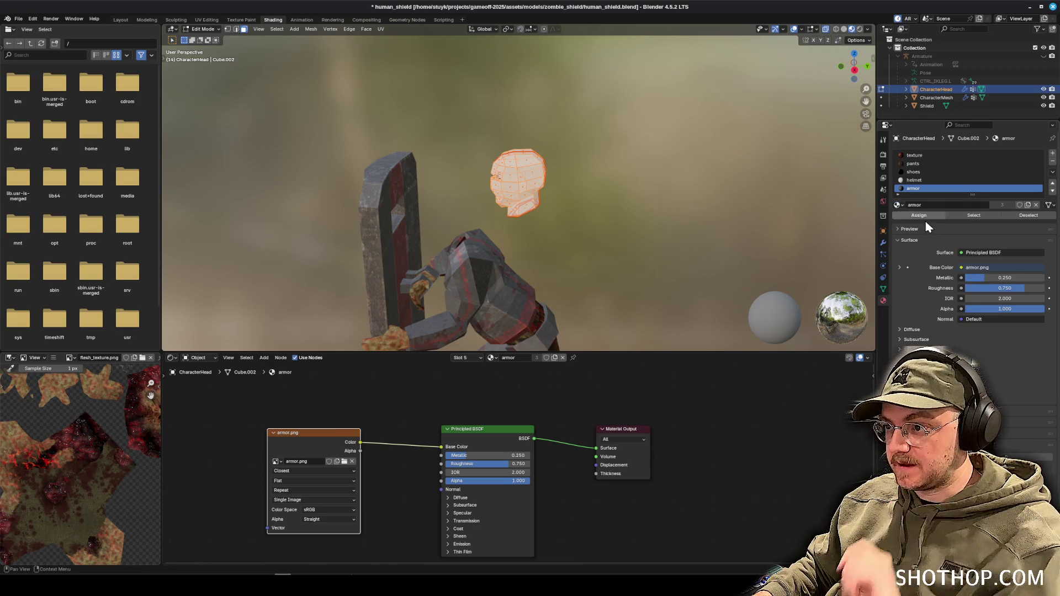
{"action": "left_click", "coordinate": [920, 217]}
{"action": "left_click", "coordinate": [689, 67]}
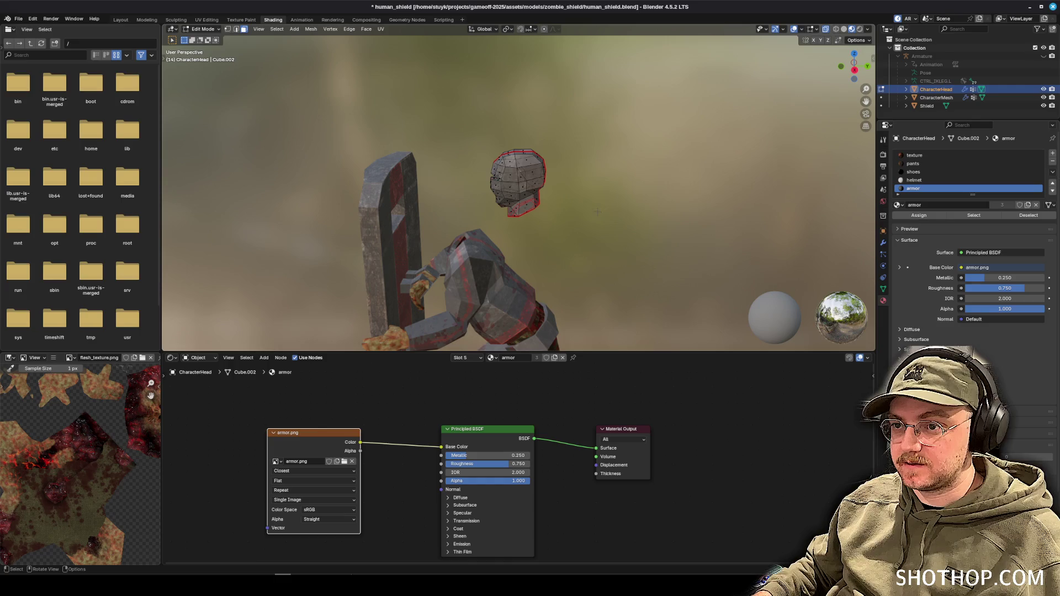
- Return to Object Mode, inspect the shield close-up, and save human_shield.blend
{"action": "left_click", "coordinate": [203, 28]}
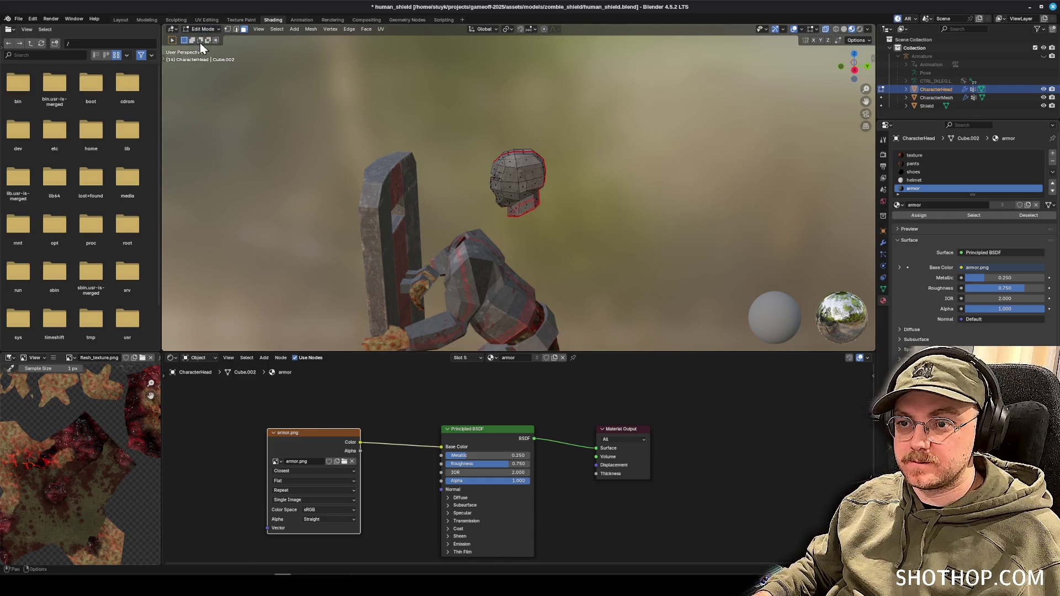
{"action": "left_click", "coordinate": [203, 29]}
{"action": "left_click", "coordinate": [205, 40]}
{"action": "left_click", "coordinate": [569, 170]}
{"action": "mouse_move", "coordinate": [568, 170]}
{"action": "left_mouse_down"}
{"action": "mouse_move", "coordinate": [530, 235]}
{"action": "mouse_move", "coordinate": [591, 231]}
{"action": "left_mouse_up"}
{"action": "scroll", "coordinate": [591, 231], "scroll_direction": "up", "scroll_amount": 6}
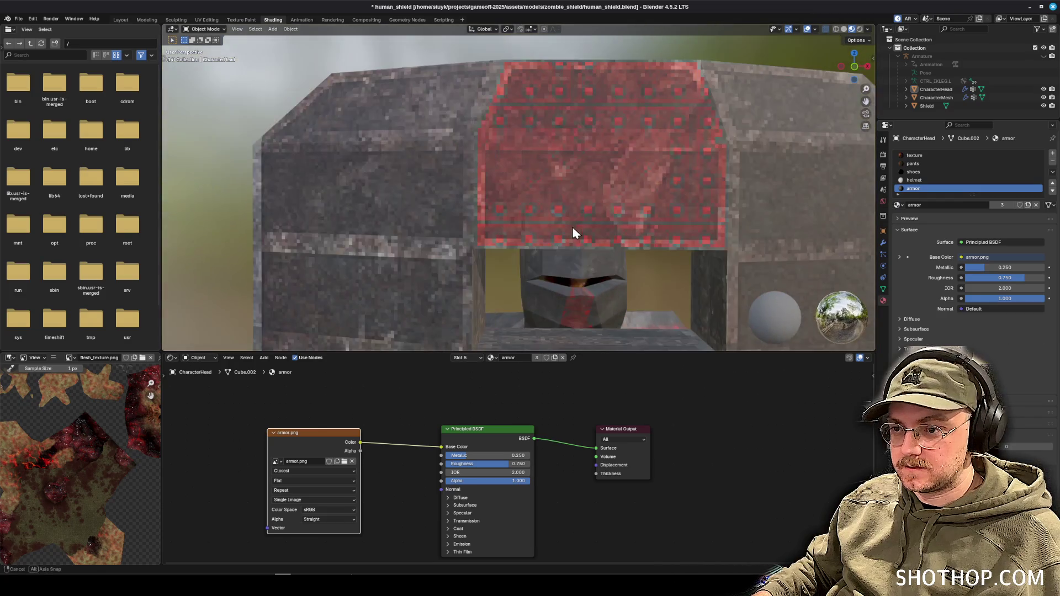
{"action": "key", "text": "ctrl+s"}
{"action": "scroll", "coordinate": [566, 244], "scroll_direction": "down", "scroll_amount": 5}
{"action": "mouse_move", "coordinate": [566, 243]}
{"action": "left_mouse_down"}
{"action": "mouse_move", "coordinate": [652, 246]}
{"action": "mouse_move", "coordinate": [621, 201]}
{"action": "mouse_move", "coordinate": [456, 190]}
{"action": "mouse_move", "coordinate": [425, 379]}
{"action": "left_mouse_up"}
{"action": "scroll", "coordinate": [637, 249], "scroll_direction": "down", "scroll_amount": 4}
{"action": "key", "text": "alt+Tab"}
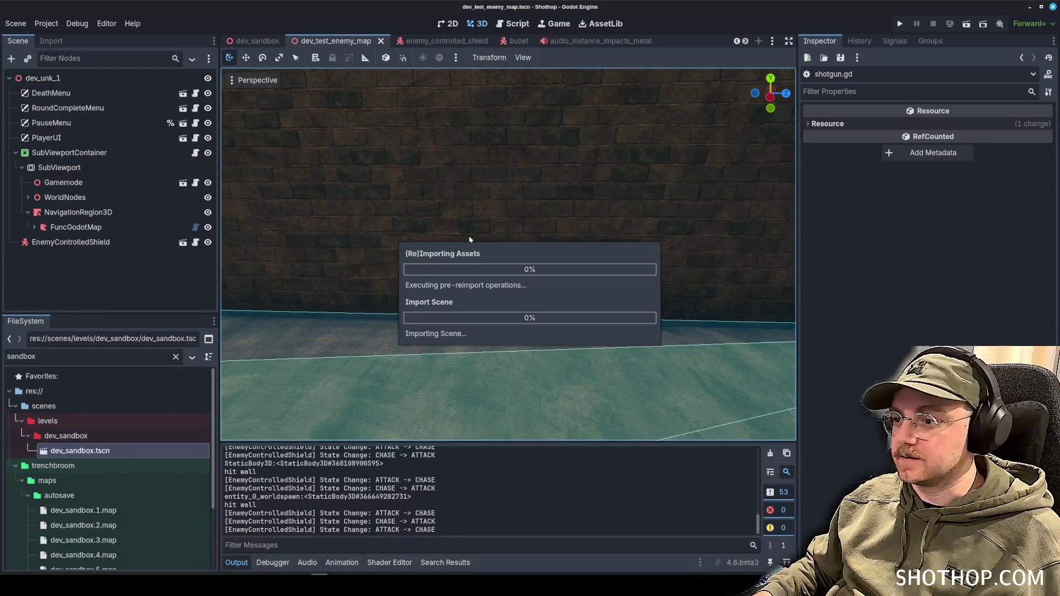
- Fly the viewport camera in to inspect the reimported shield enemy, then open enemy_controlled_shield
{"action": "mouse_move", "coordinate": [473, 230]}
{"action": "left_mouse_down"}
{"action": "mouse_move", "coordinate": [540, 268]}
{"action": "mouse_move", "coordinate": [400, 105]}
{"action": "left_mouse_up"}
{"action": "key", "text": "w"}
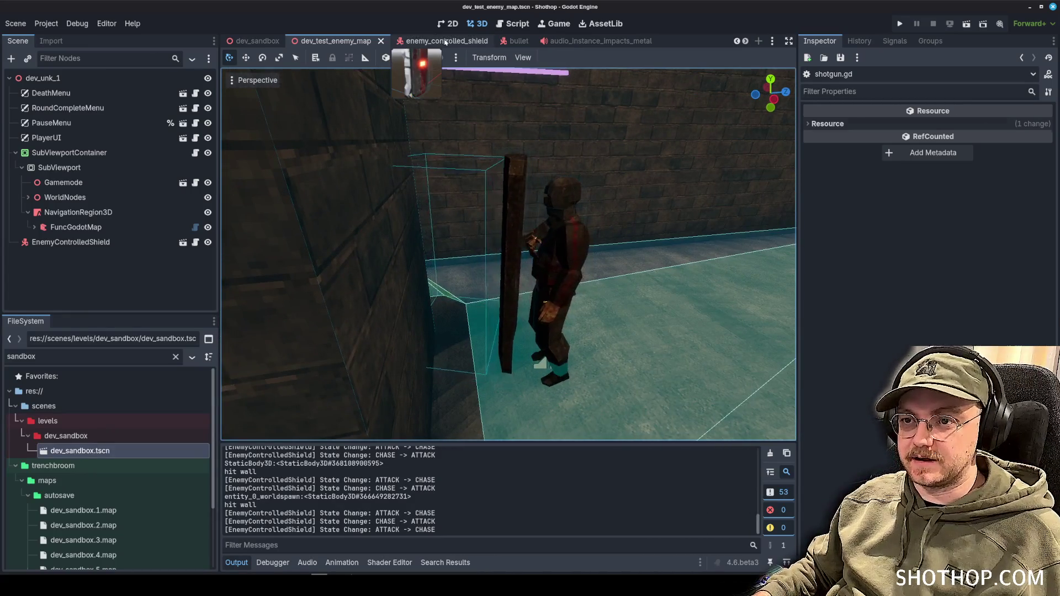
{"action": "left_click", "coordinate": [442, 40]}
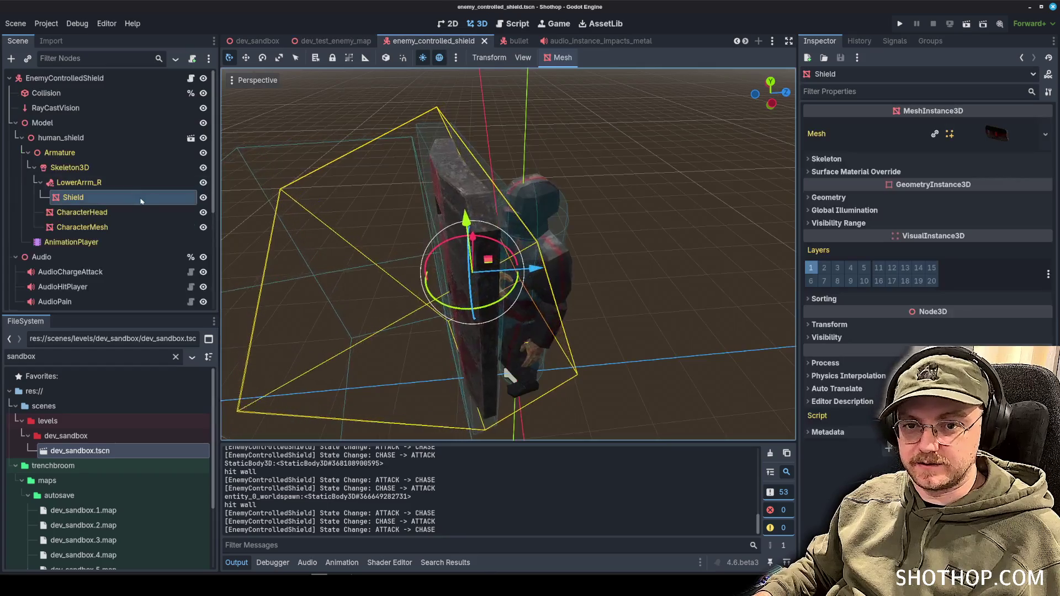
- Create a new StandardMaterial3D in the Shield's Surface Material Override slot 1
{"action": "left_click", "coordinate": [842, 174]}
{"action": "left_click", "coordinate": [997, 134]}
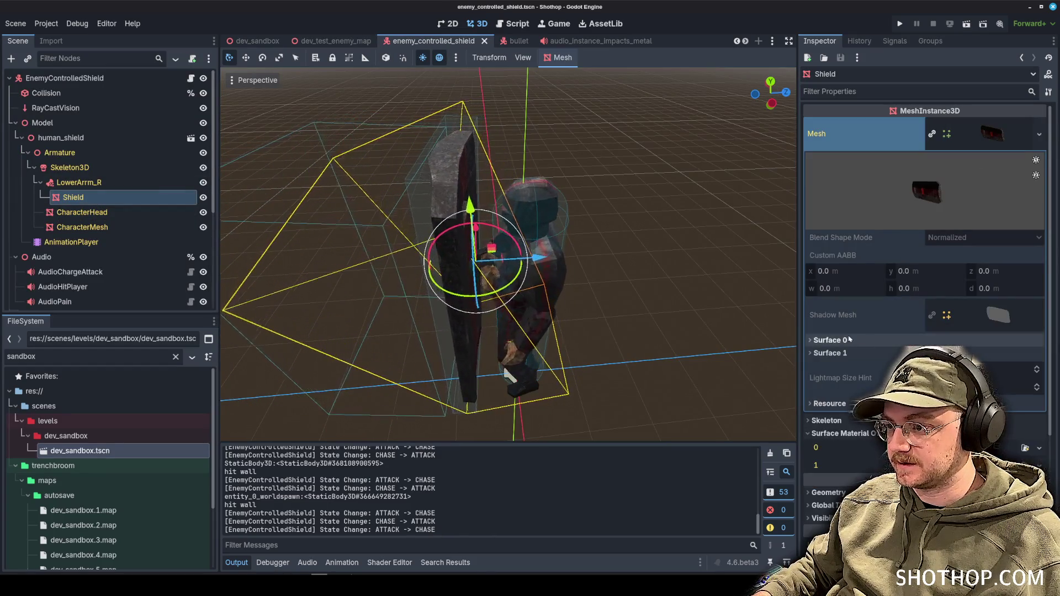
{"action": "left_click", "coordinate": [829, 353]}
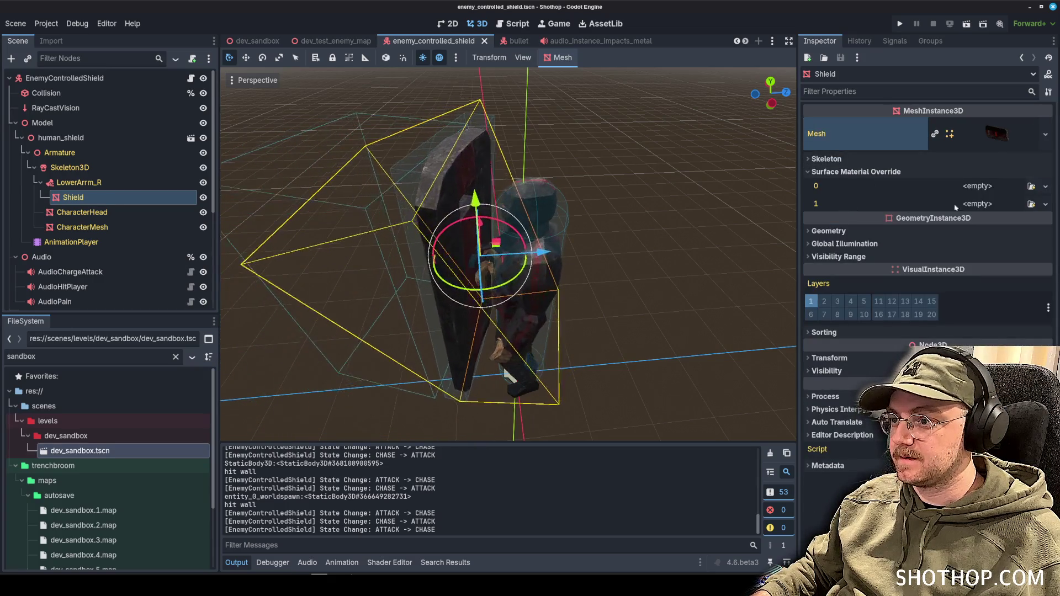
{"action": "left_click", "coordinate": [977, 204]}
{"action": "left_click", "coordinate": [1011, 307]}
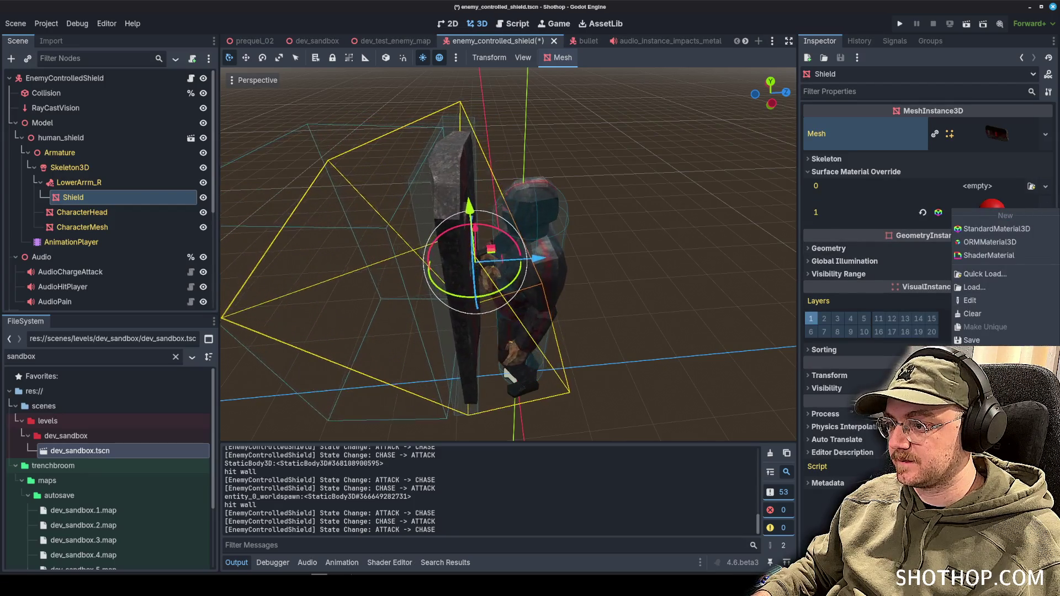
{"action": "left_click", "coordinate": [988, 229]}
- Make the material Unshaded with a pale-yellow albedo, save, and return to dev_test_enemy_map
{"action": "scroll", "coordinate": [851, 277], "scroll_direction": "down", "scroll_amount": 3}
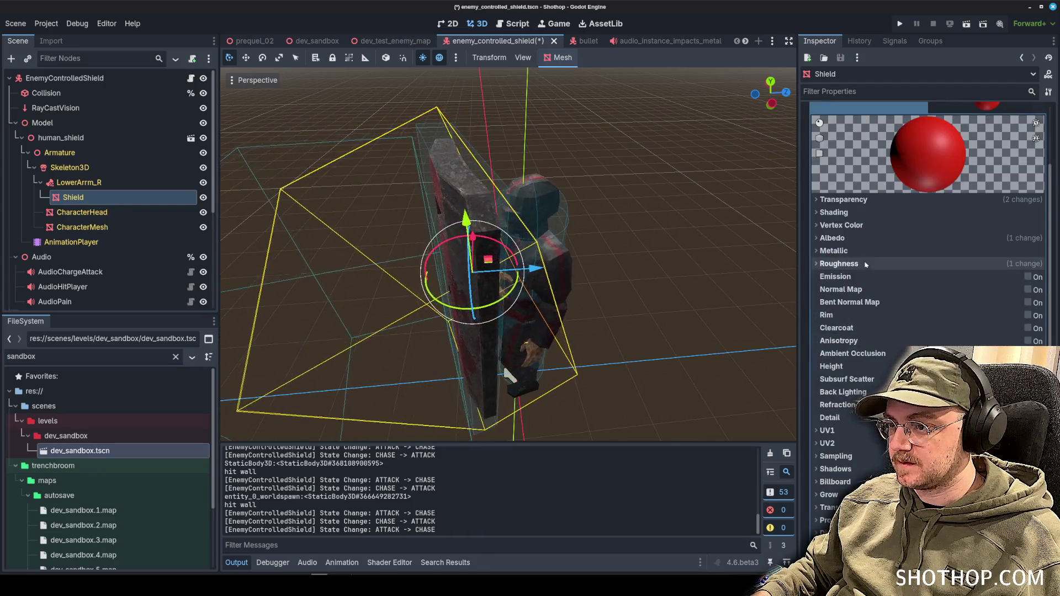
{"action": "left_click", "coordinate": [834, 212]}
{"action": "left_click", "coordinate": [961, 226]}
{"action": "left_click", "coordinate": [955, 243]}
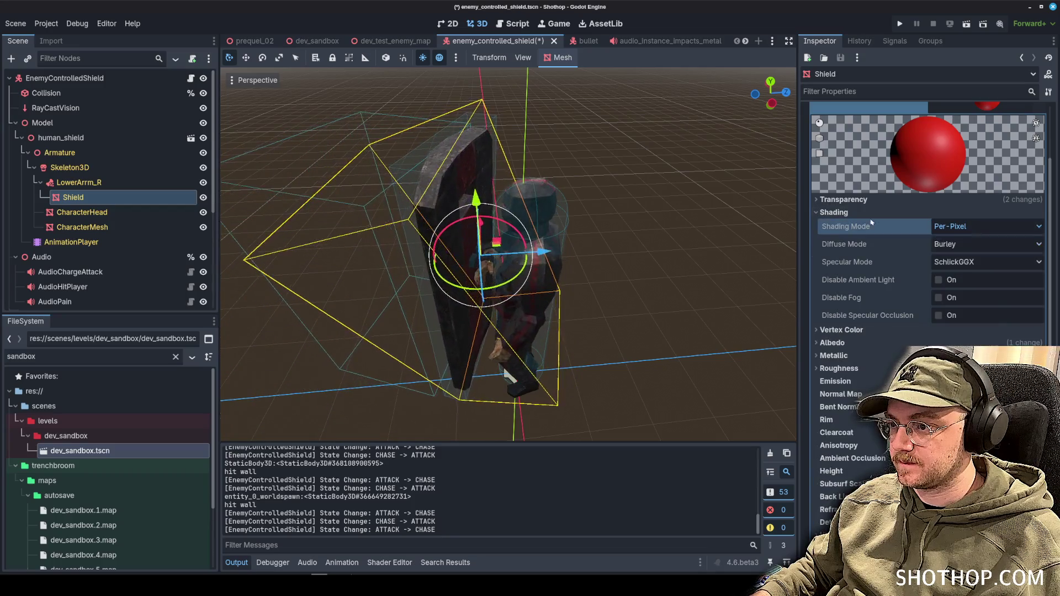
{"action": "left_click", "coordinate": [834, 212]}
{"action": "left_click", "coordinate": [834, 238]}
{"action": "left_click", "coordinate": [988, 251]}
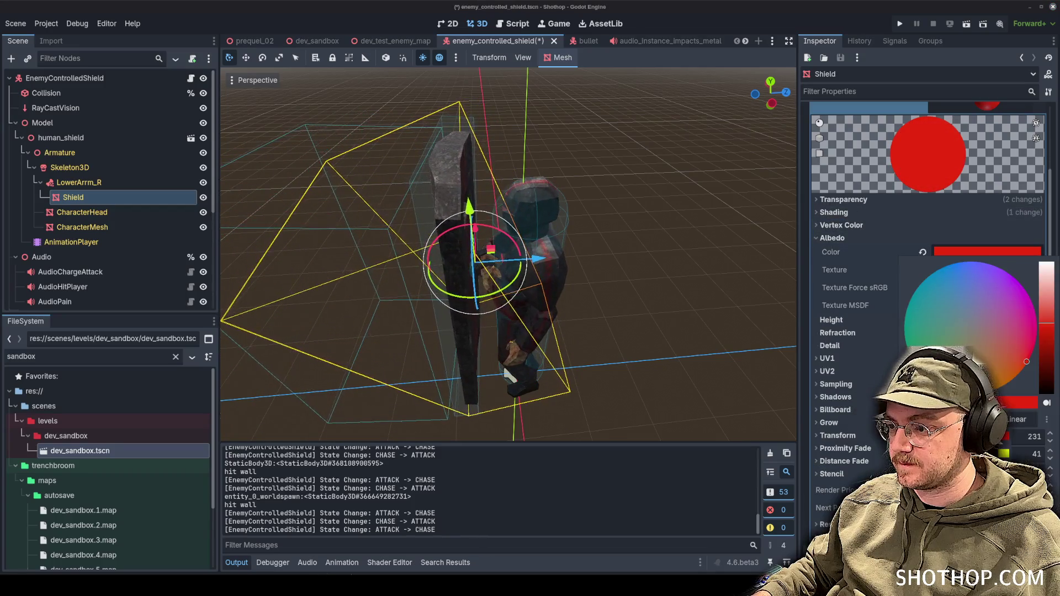
{"action": "left_click", "coordinate": [918, 308]}
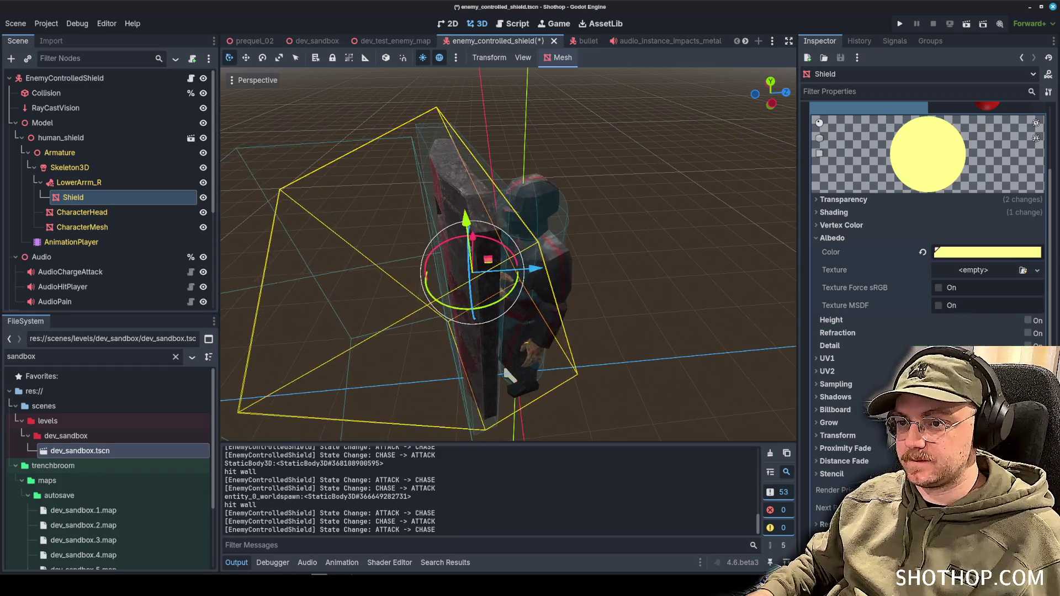
{"action": "key", "text": "ctrl+s"}
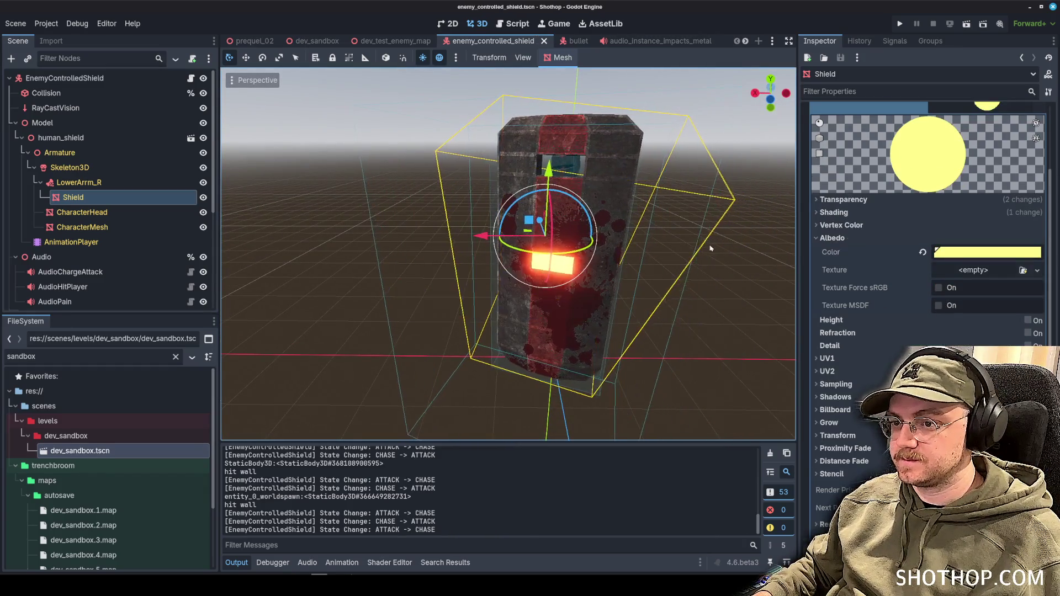
{"action": "left_click", "coordinate": [395, 41]}
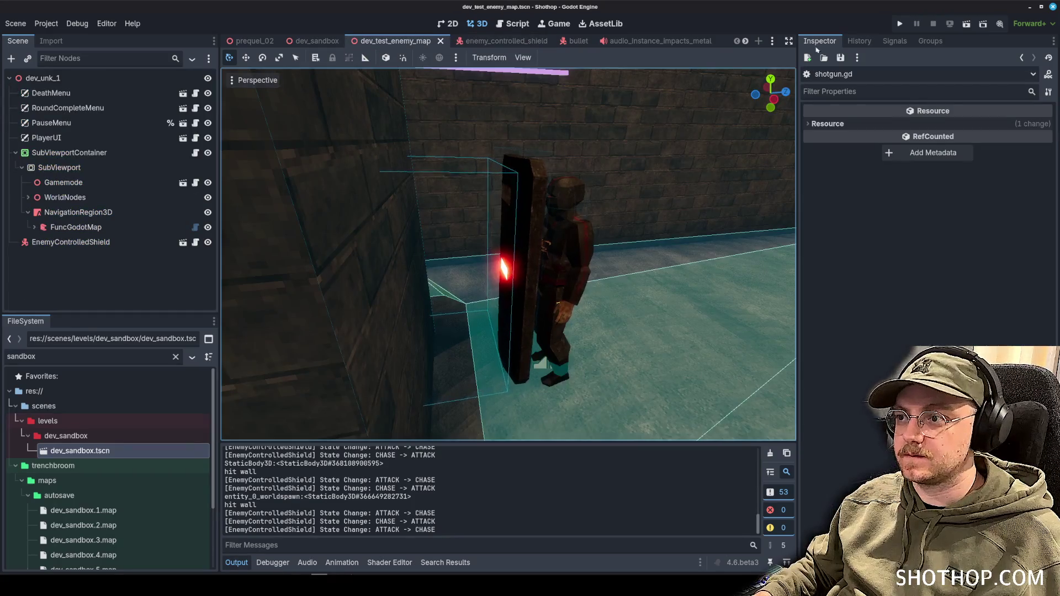
- Run the game and attack the shield enemy with gunfire, melee, electric bolts, chainsaw and flame beam
{"action": "left_click", "coordinate": [967, 24]}
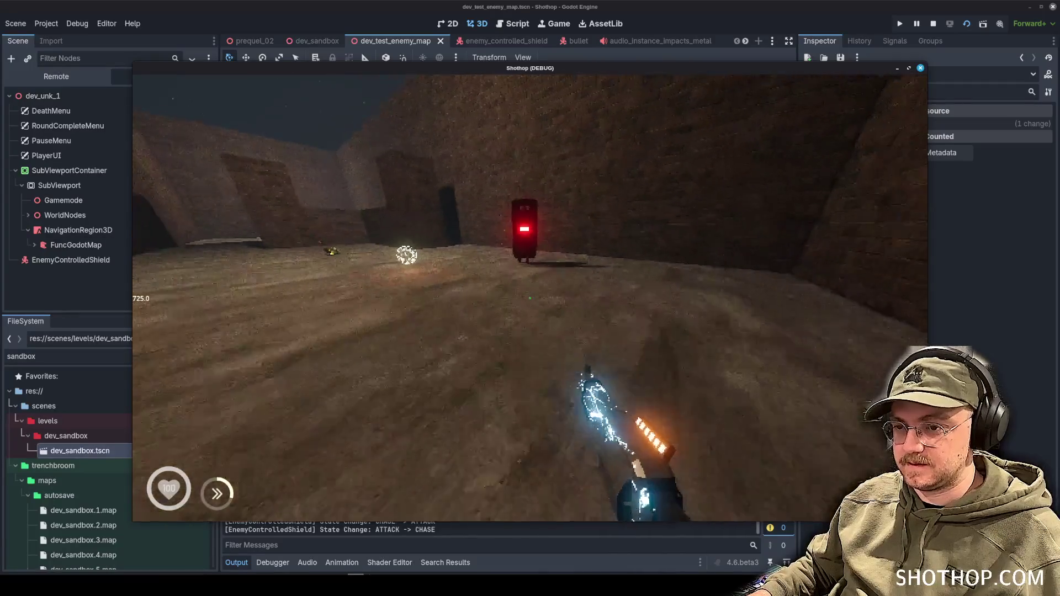
{"action": "left_click", "coordinate": [530, 298]}
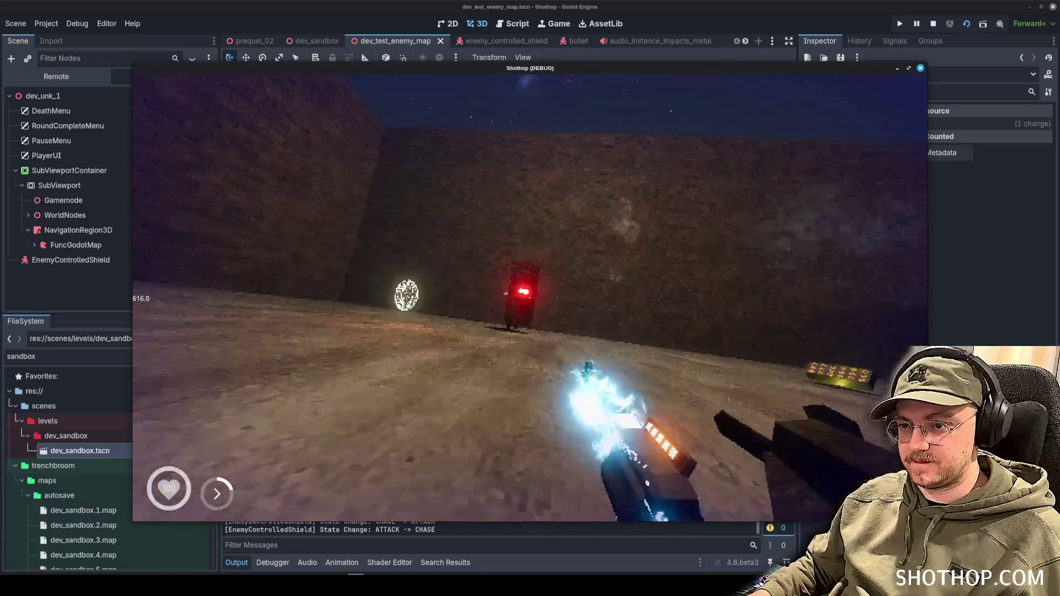
{"action": "left_click", "coordinate": [530, 298]}
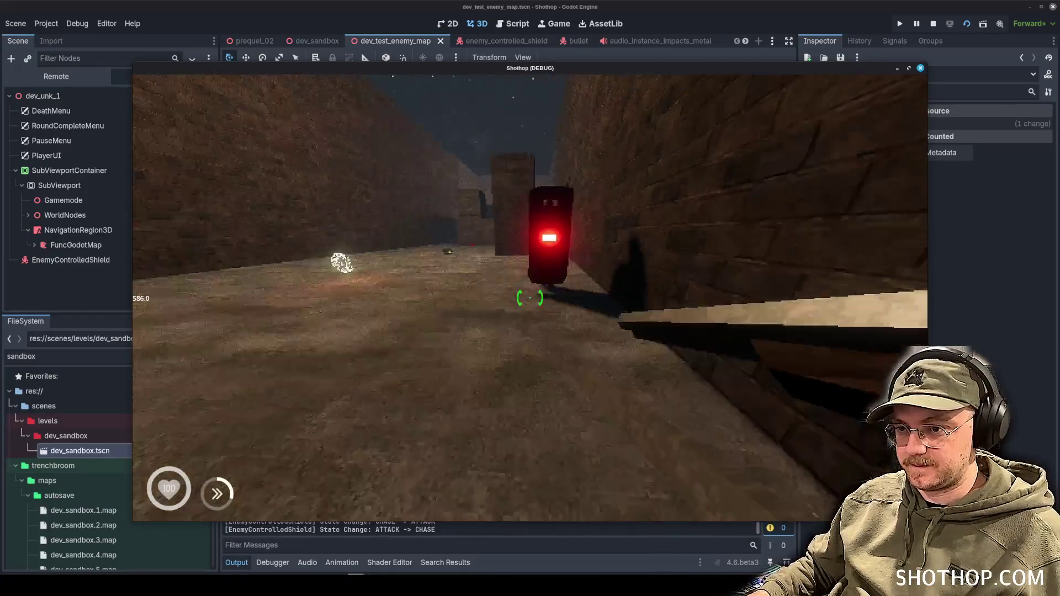
{"action": "left_click", "coordinate": [530, 298]}
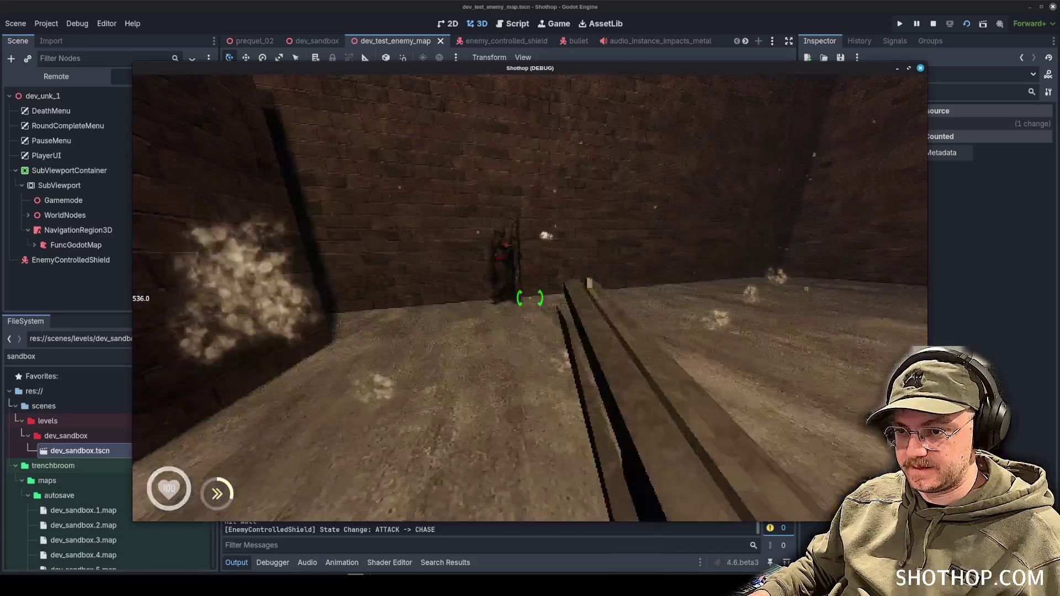
{"action": "left_click", "coordinate": [530, 298]}
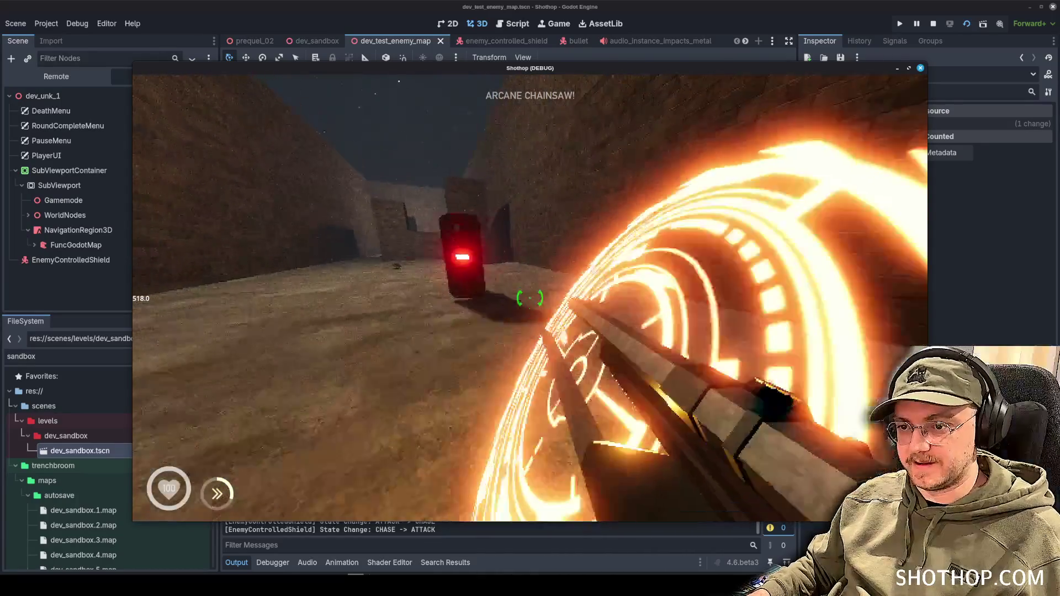
{"action": "left_click", "coordinate": [530, 298]}
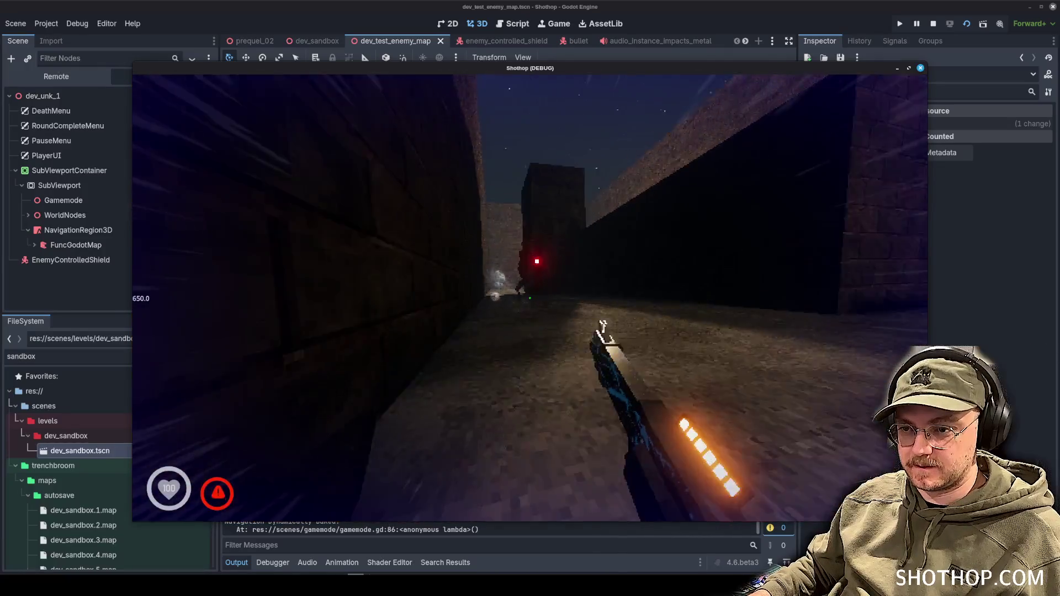
{"action": "left_click", "coordinate": [530, 298]}
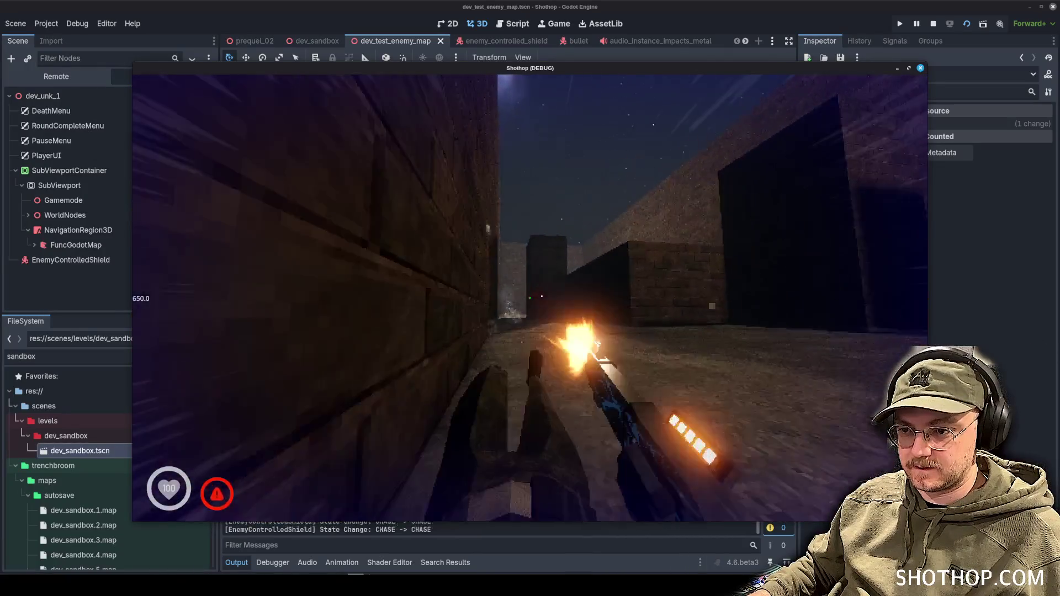
{"action": "left_click", "coordinate": [530, 298]}
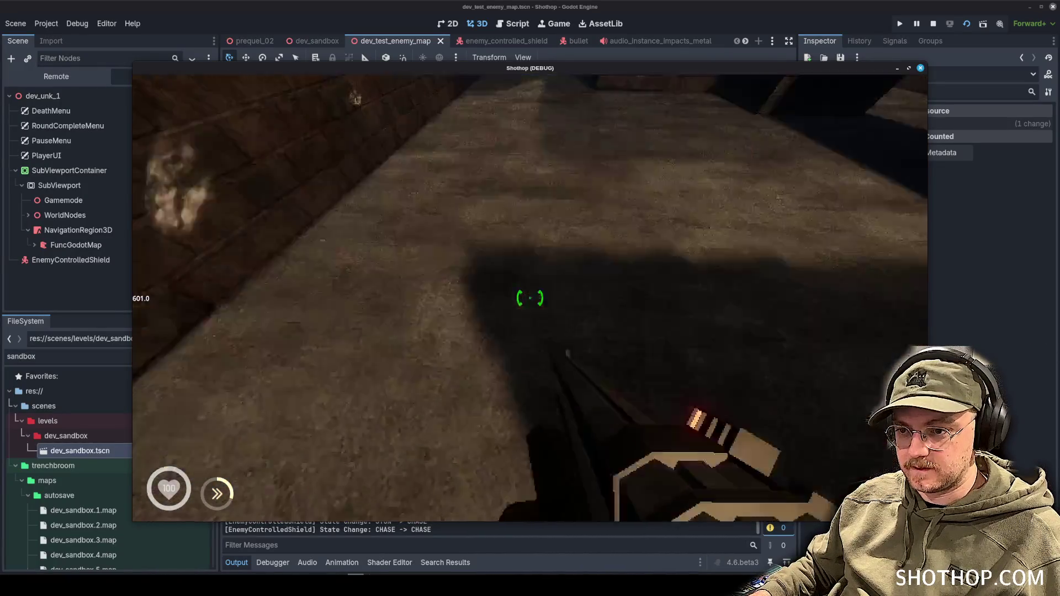
{"action": "left_click", "coordinate": [530, 299]}
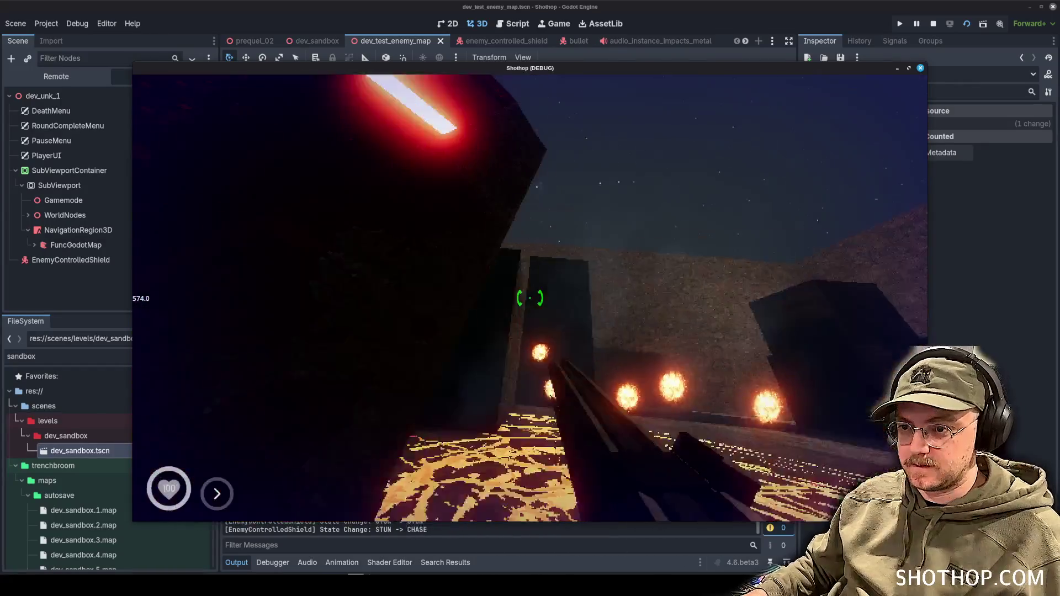
- Chase the shield enemy through the maze corridors, dashing, strafing and firing while cycling weapons
{"action": "scroll", "coordinate": [530, 298], "scroll_direction": "down", "scroll_amount": 1}
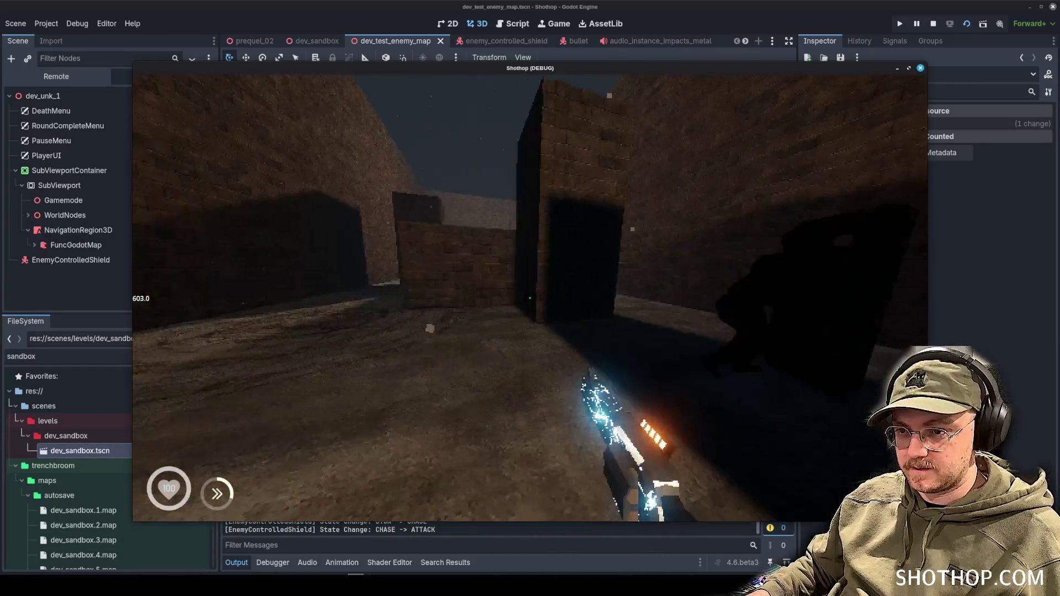
{"action": "key", "text": "w"}
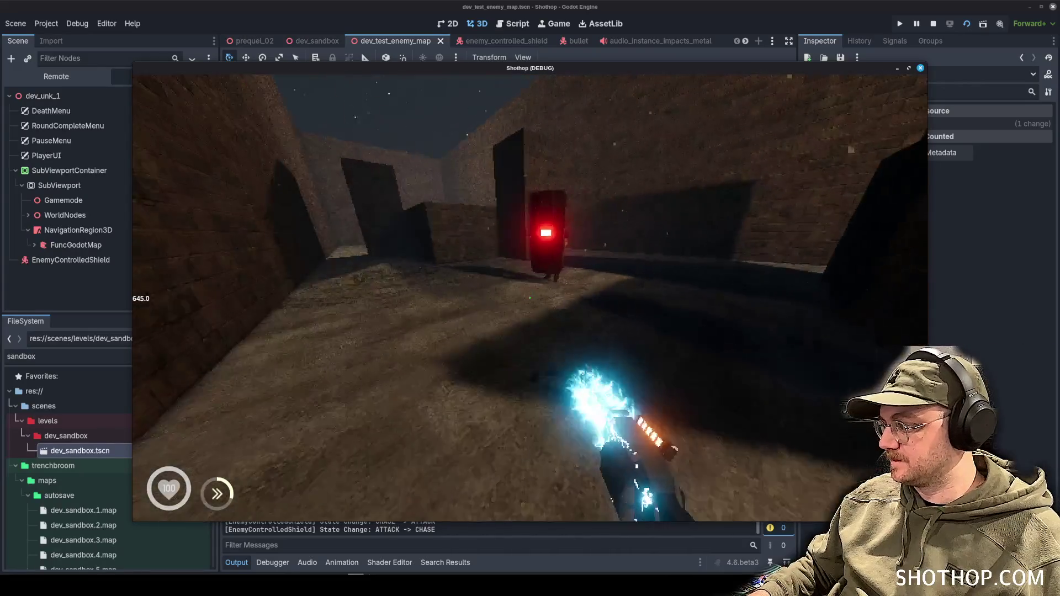
{"action": "scroll", "coordinate": [530, 298], "scroll_direction": "down", "scroll_amount": 1}
{"action": "scroll", "coordinate": [530, 299], "scroll_direction": "up", "scroll_amount": 1}
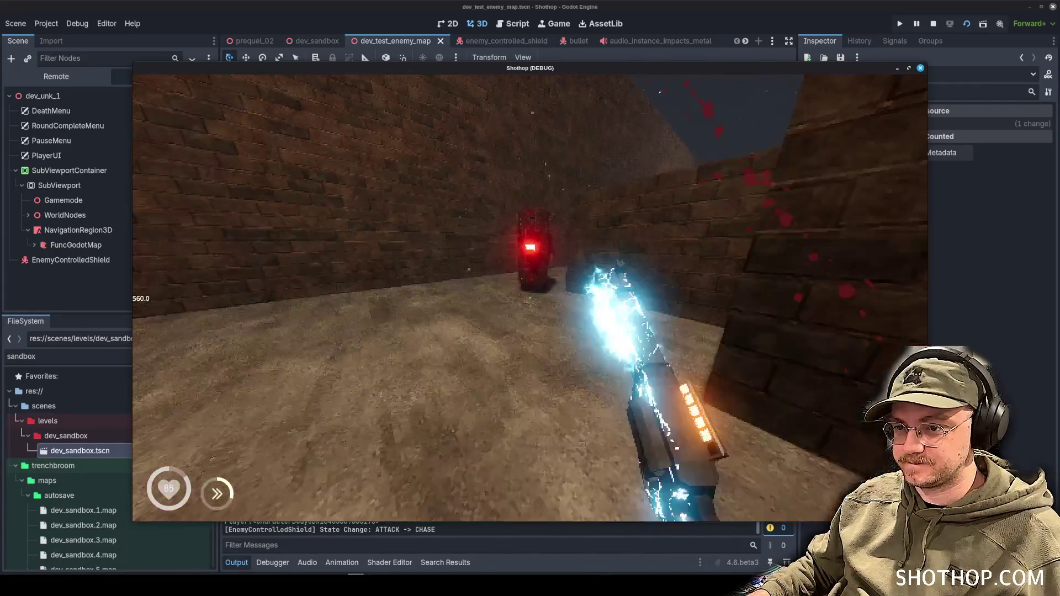
{"action": "key", "text": "w"}
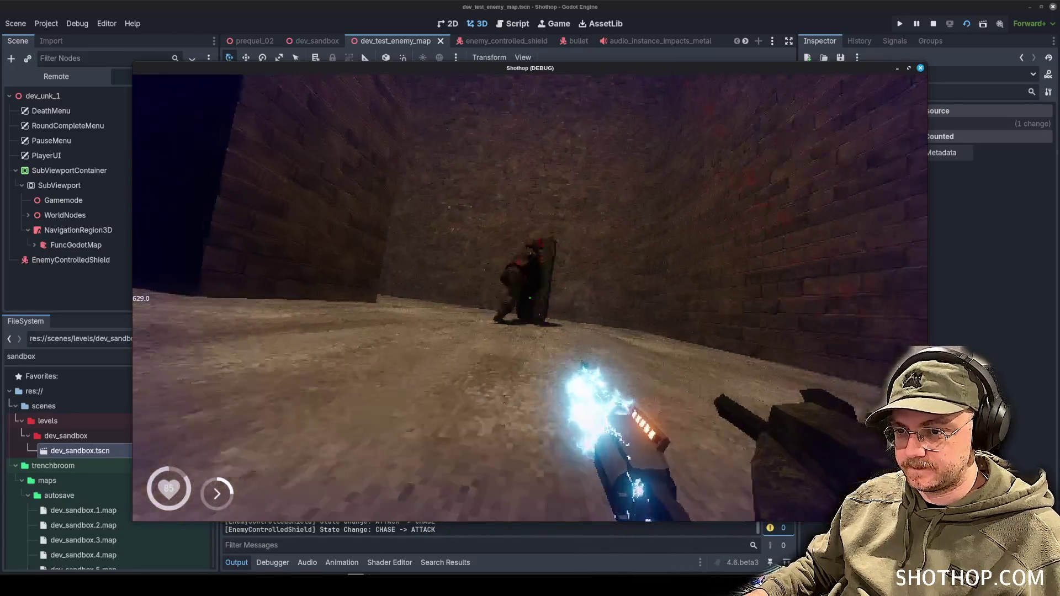
{"action": "scroll", "coordinate": [530, 299], "scroll_direction": "down", "scroll_amount": 1}
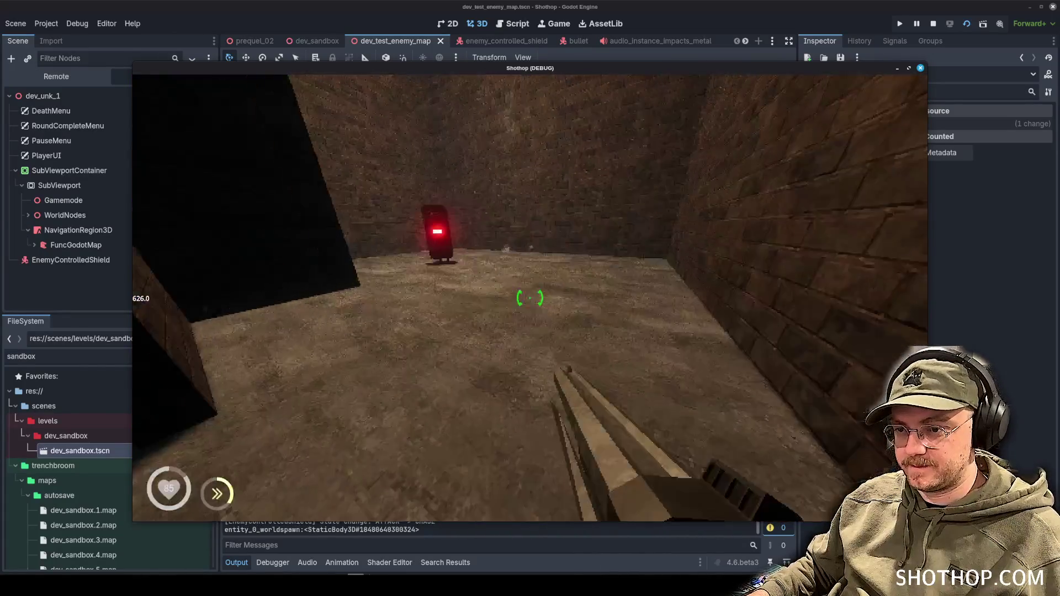
{"action": "left_click", "coordinate": [530, 299]}
{"action": "scroll", "coordinate": [530, 298], "scroll_direction": "up", "scroll_amount": 1}
{"action": "left_click", "coordinate": [530, 299]}
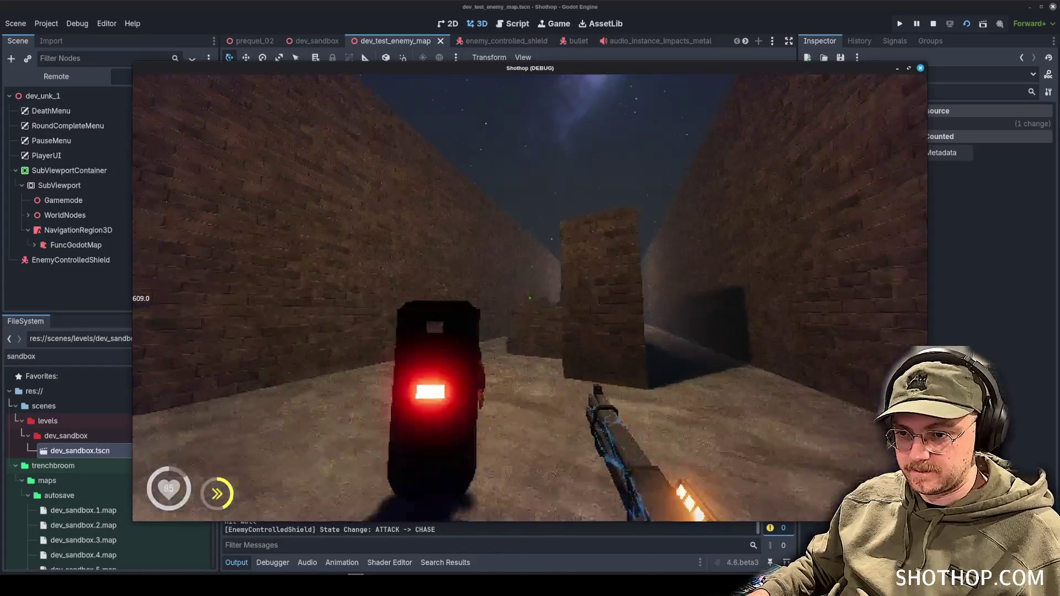
{"action": "key", "text": "w"}
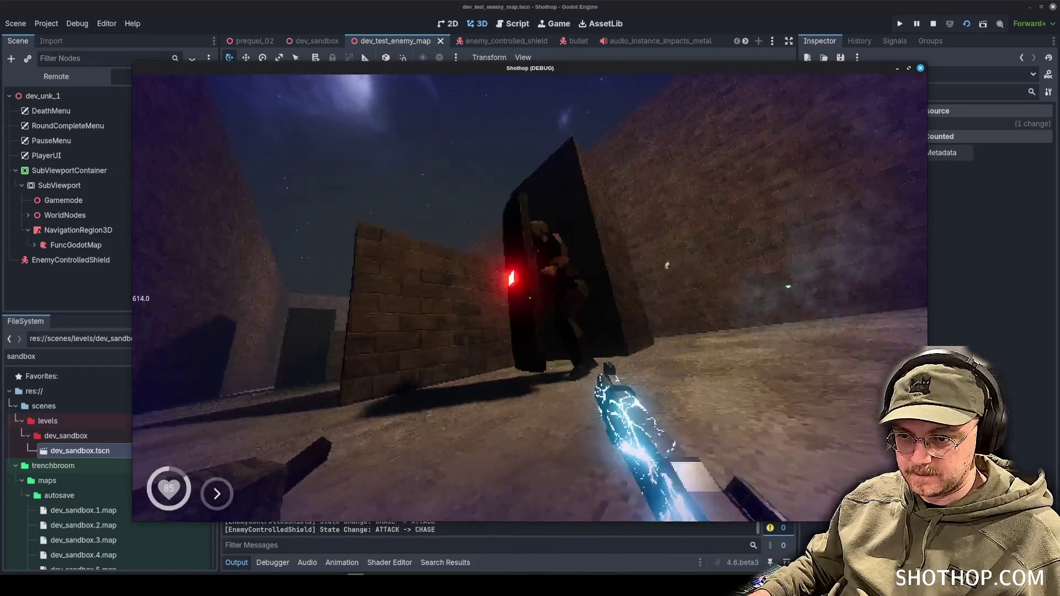
{"action": "scroll", "coordinate": [530, 299], "scroll_direction": "down", "scroll_amount": 1}
{"action": "scroll", "coordinate": [530, 298], "scroll_direction": "up", "scroll_amount": 1}
{"action": "scroll", "coordinate": [531, 298], "scroll_direction": "down", "scroll_amount": 1}
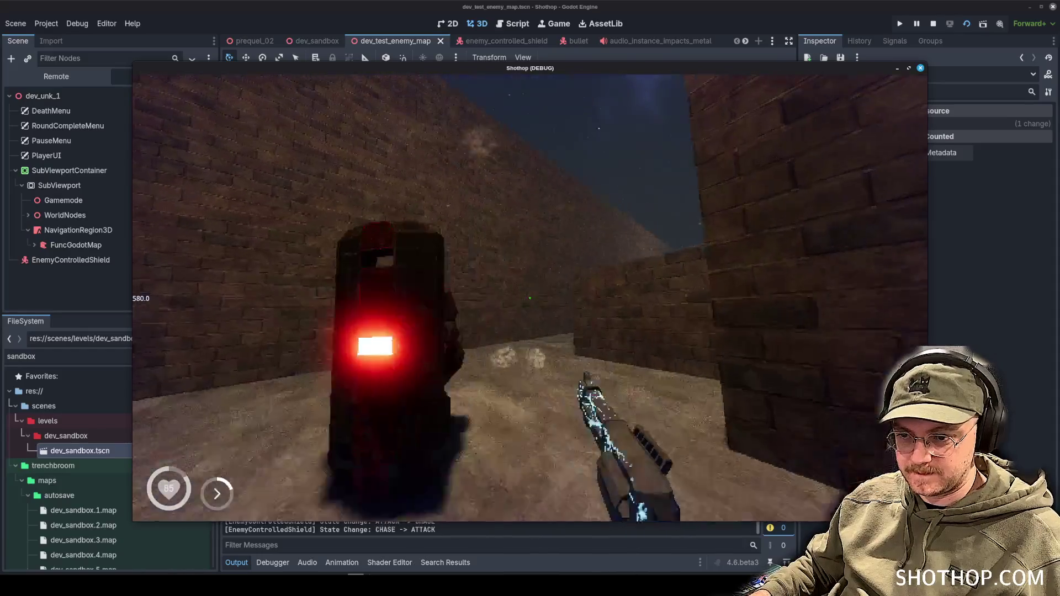
{"action": "key", "text": "w"}
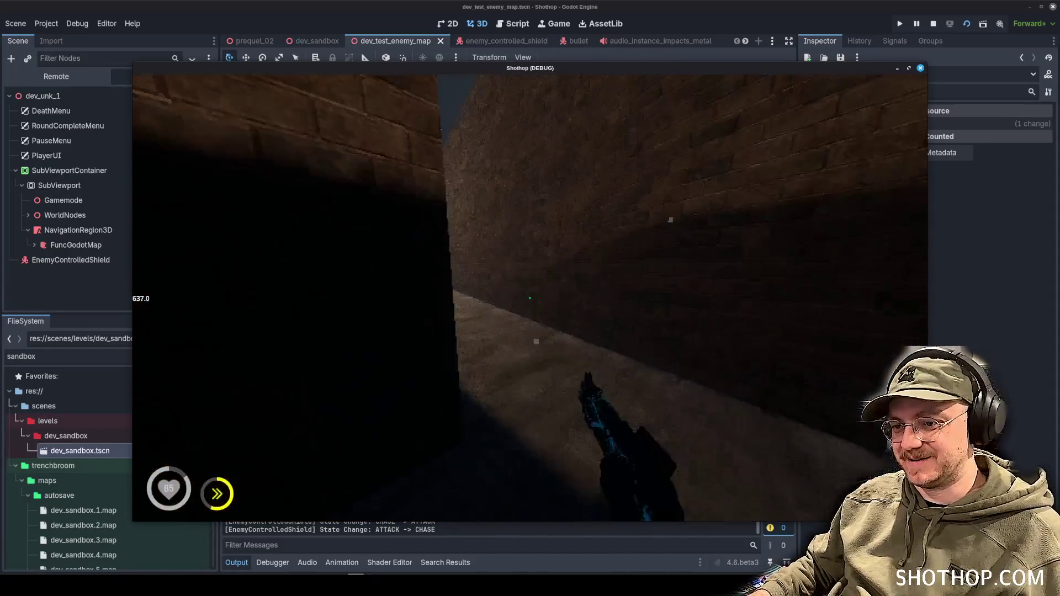
{"action": "key", "text": "w"}
{"action": "scroll", "coordinate": [531, 298], "scroll_direction": "up", "scroll_amount": 1}
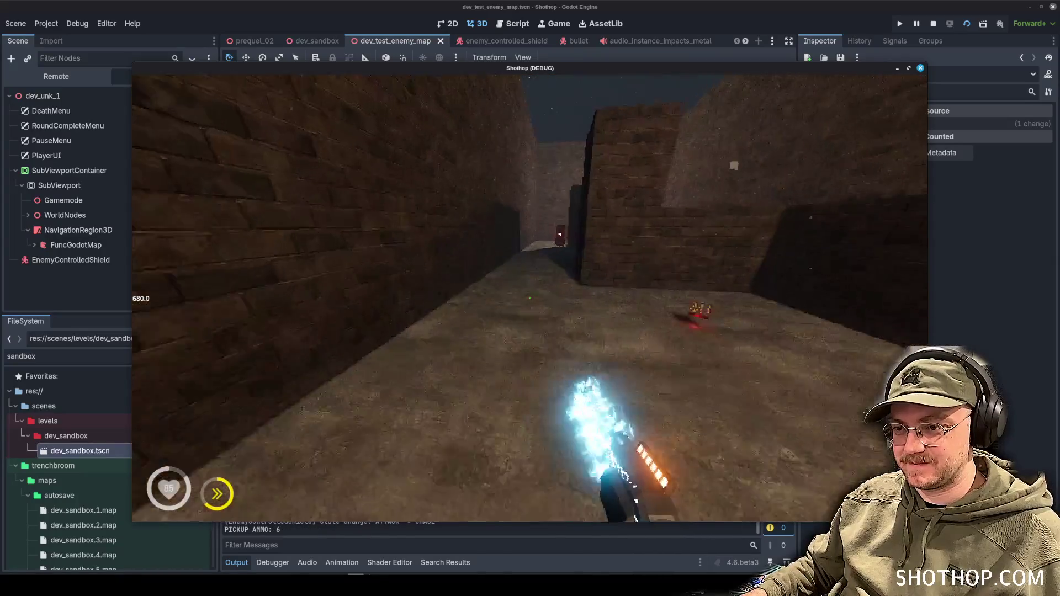
{"action": "scroll", "coordinate": [530, 298], "scroll_direction": "down", "scroll_amount": 1}
{"action": "scroll", "coordinate": [530, 298], "scroll_direction": "up", "scroll_amount": 1}
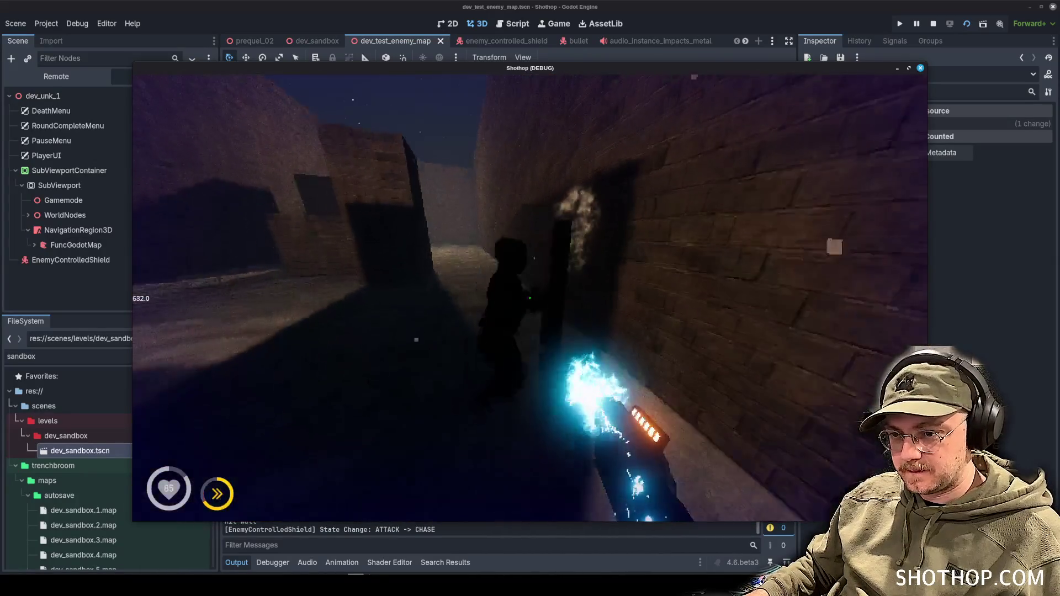
{"action": "key", "text": "w"}
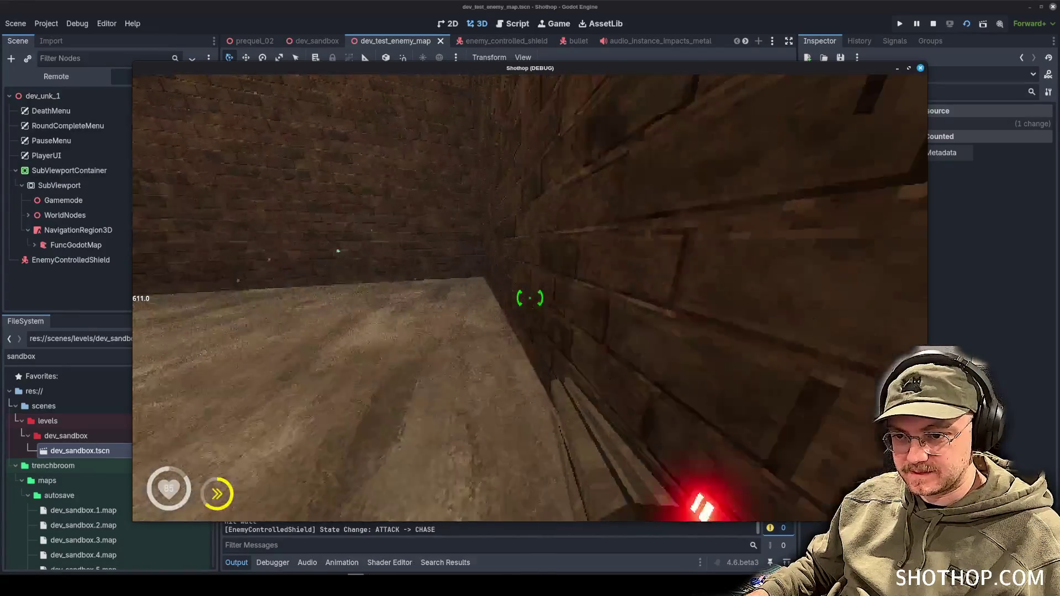
{"action": "key", "text": "w"}
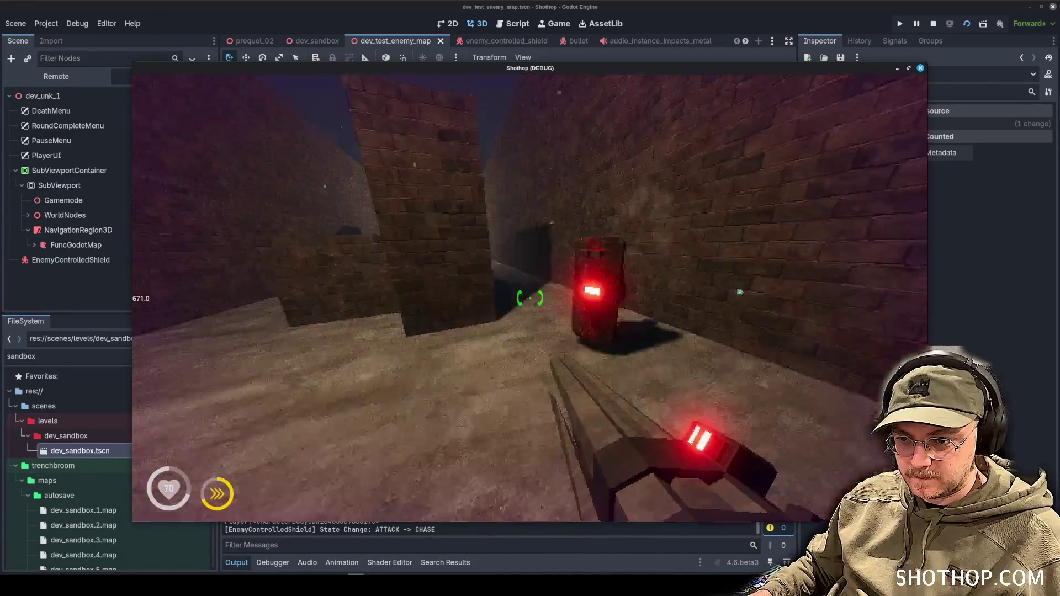
{"action": "scroll", "coordinate": [530, 298], "scroll_direction": "up", "scroll_amount": 1}
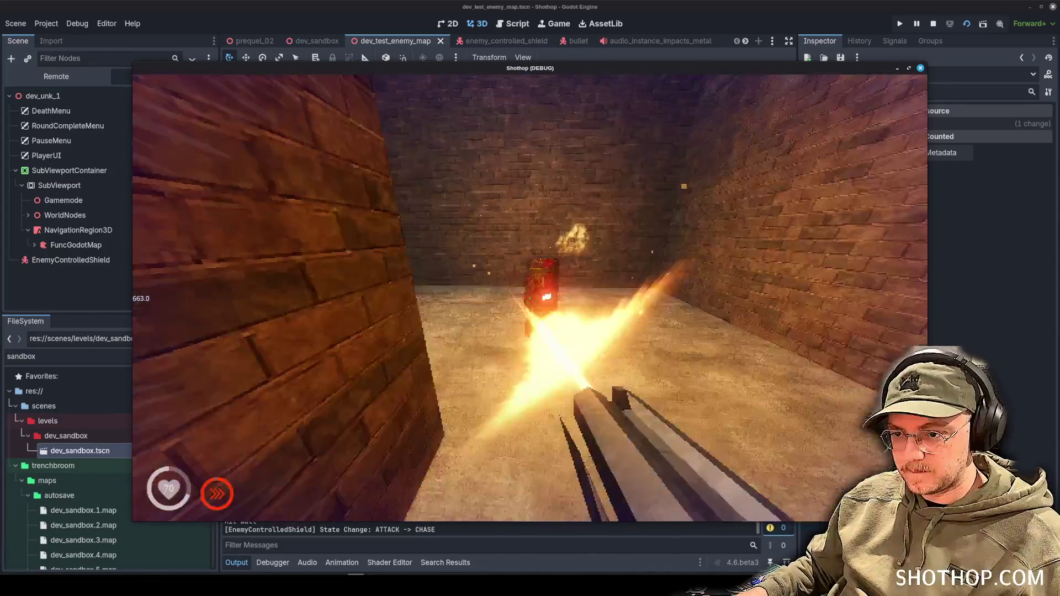
- Switch to the shotgun and finish off the stunned shield enemy with fire and lightning attacks
{"action": "key", "text": "2"}
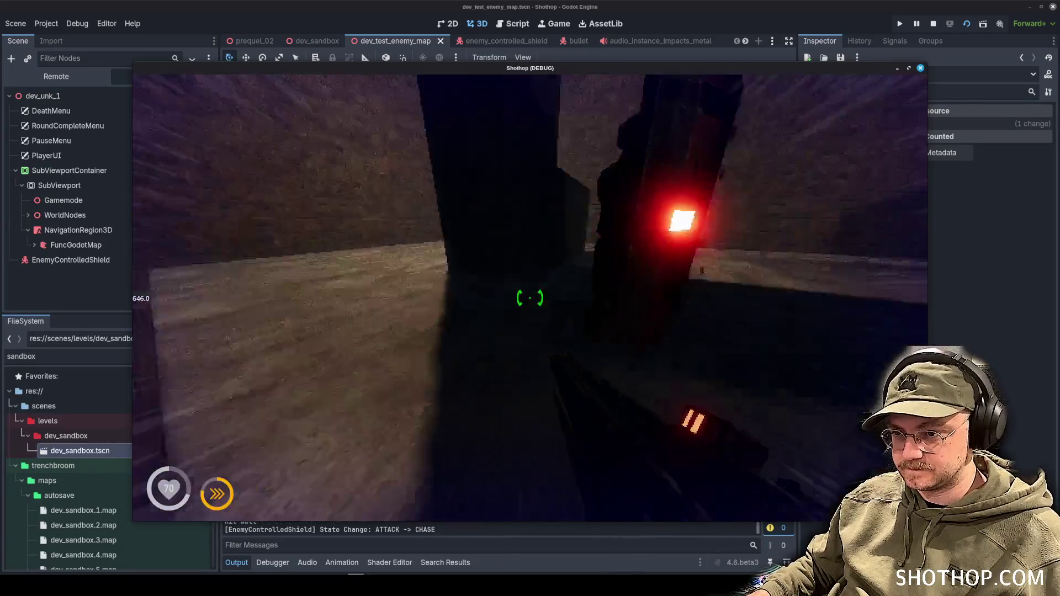
{"action": "key", "text": "shift"}
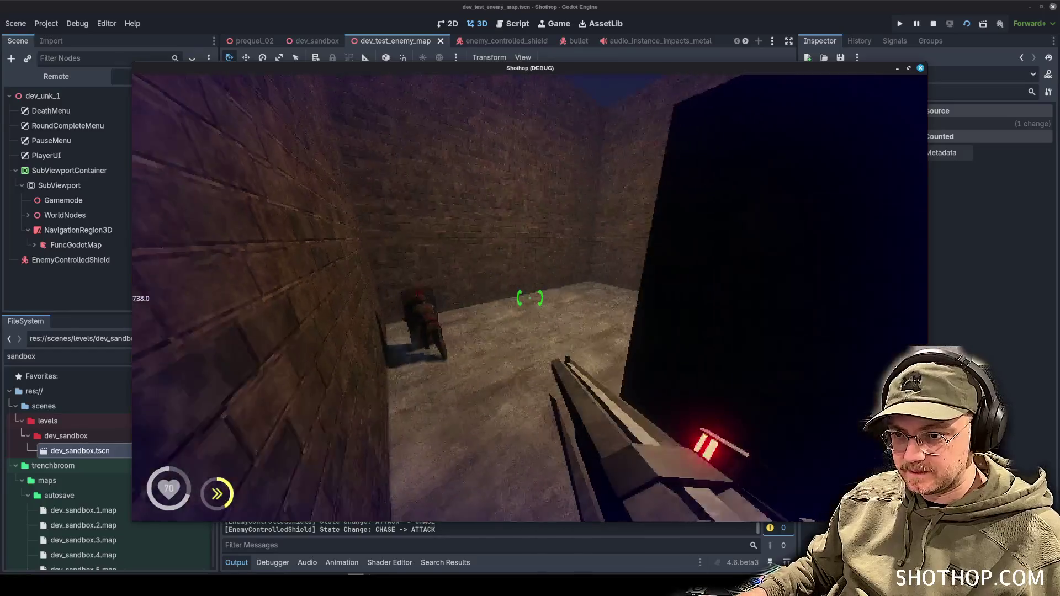
{"action": "left_click", "coordinate": [530, 299]}
{"action": "right_click", "coordinate": [531, 298]}
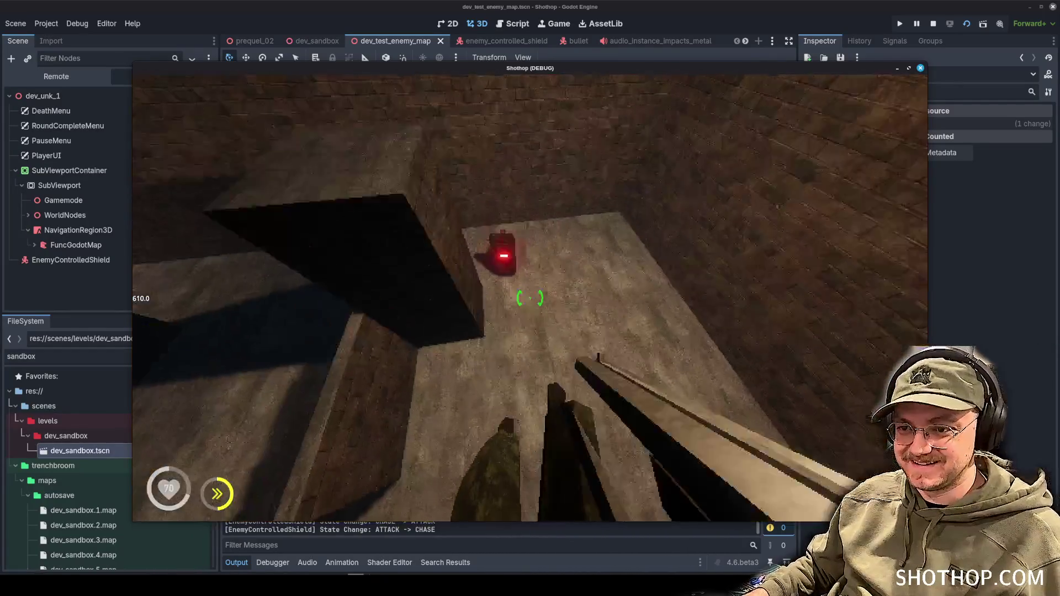
{"action": "left_click", "coordinate": [530, 298]}
{"action": "key", "text": "shift"}
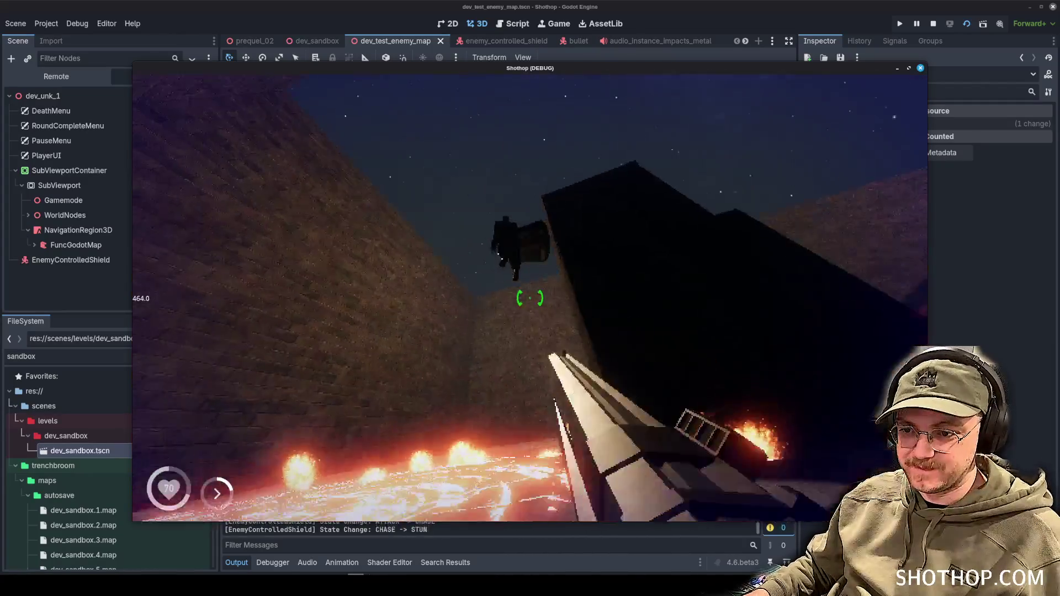
{"action": "right_click", "coordinate": [530, 298]}
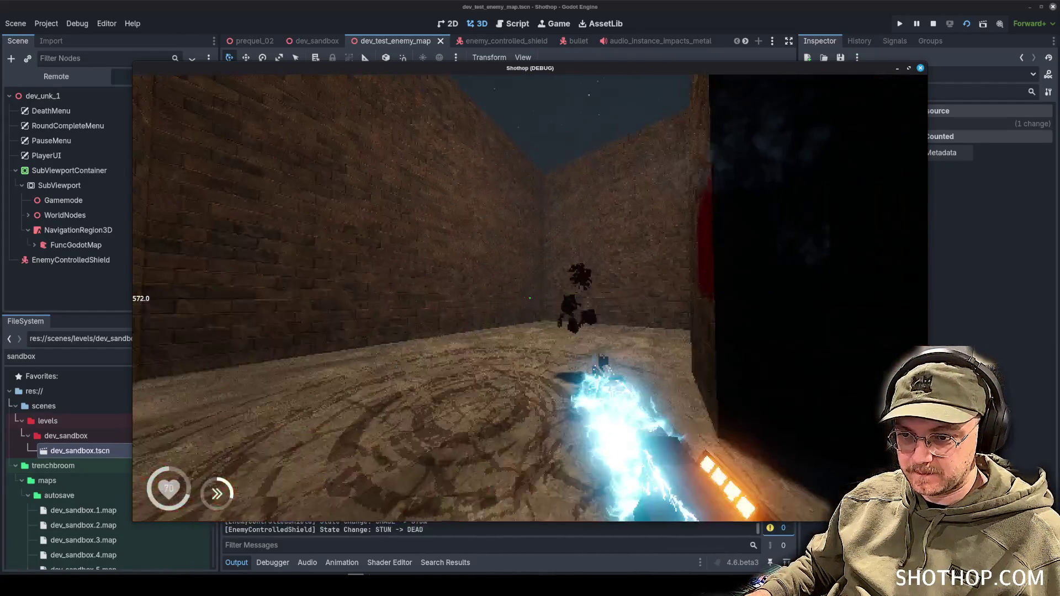
- Stop the playtest, orbit the 3D view around the shield enemy, and bring up the terminal
{"action": "key", "text": "Escape"}
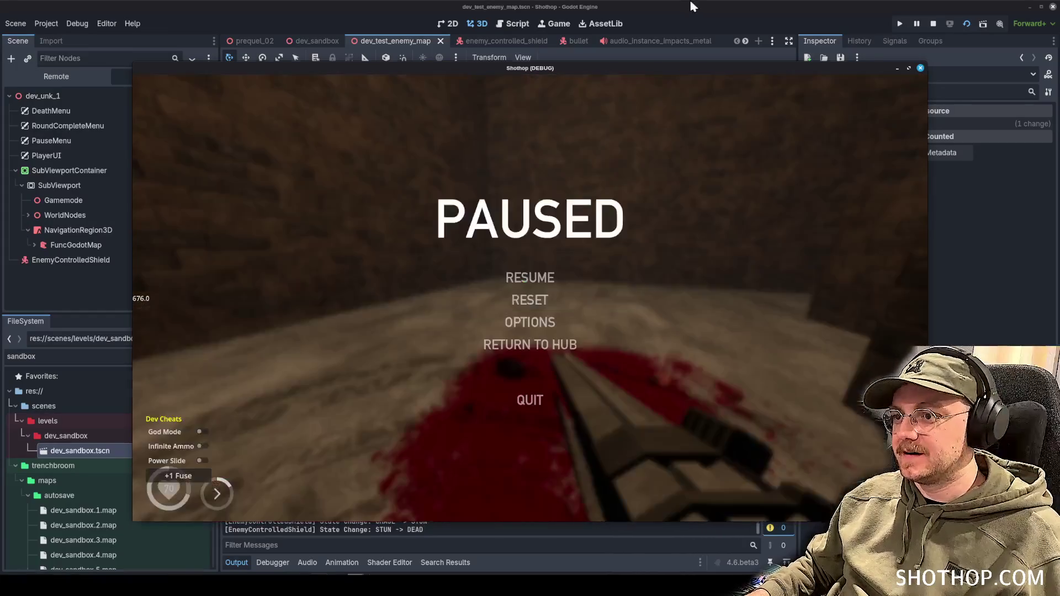
{"action": "key", "text": "F8"}
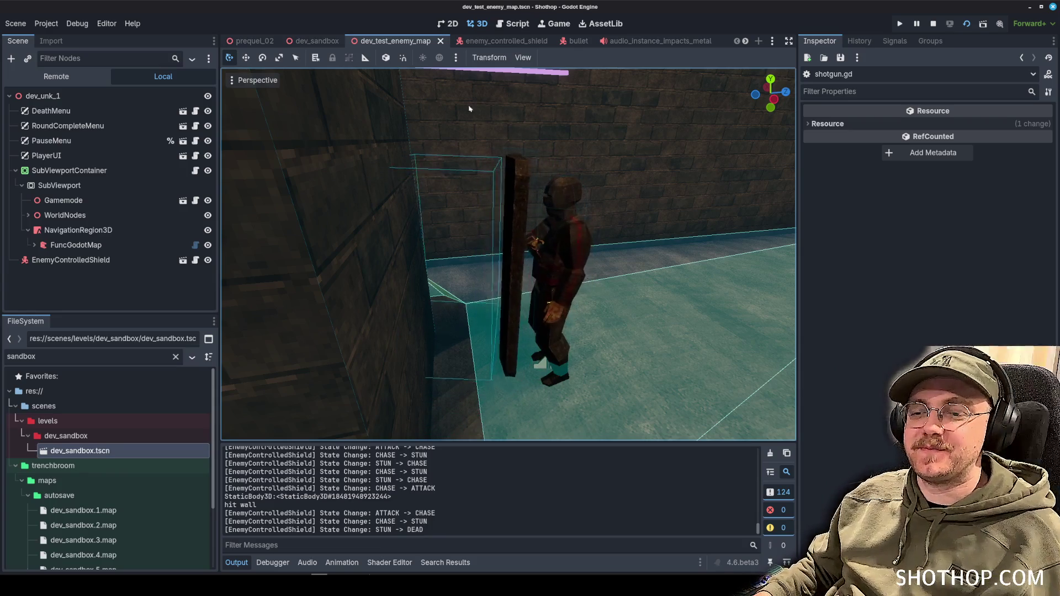
{"action": "mouse_move", "coordinate": [628, 257]}
{"action": "left_mouse_down"}
{"action": "mouse_move", "coordinate": [365, 260]}
{"action": "mouse_move", "coordinate": [544, 242]}
{"action": "mouse_move", "coordinate": [479, 242]}
{"action": "mouse_move", "coordinate": [524, 230]}
{"action": "left_mouse_up"}
{"action": "scroll", "coordinate": [523, 230], "scroll_direction": "down", "scroll_amount": 3}
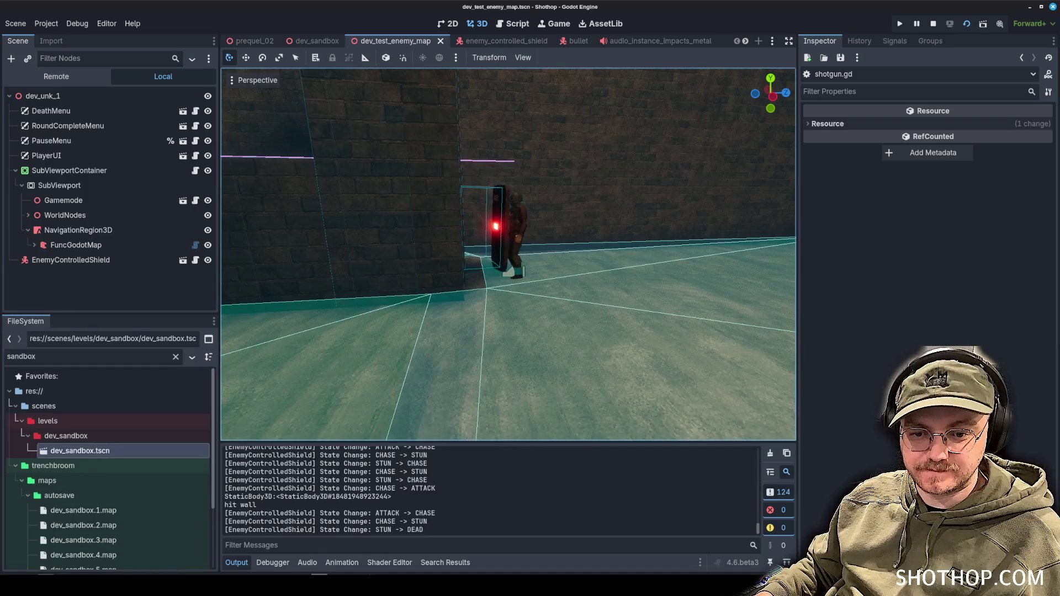
{"action": "key", "text": "alt+Tab"}
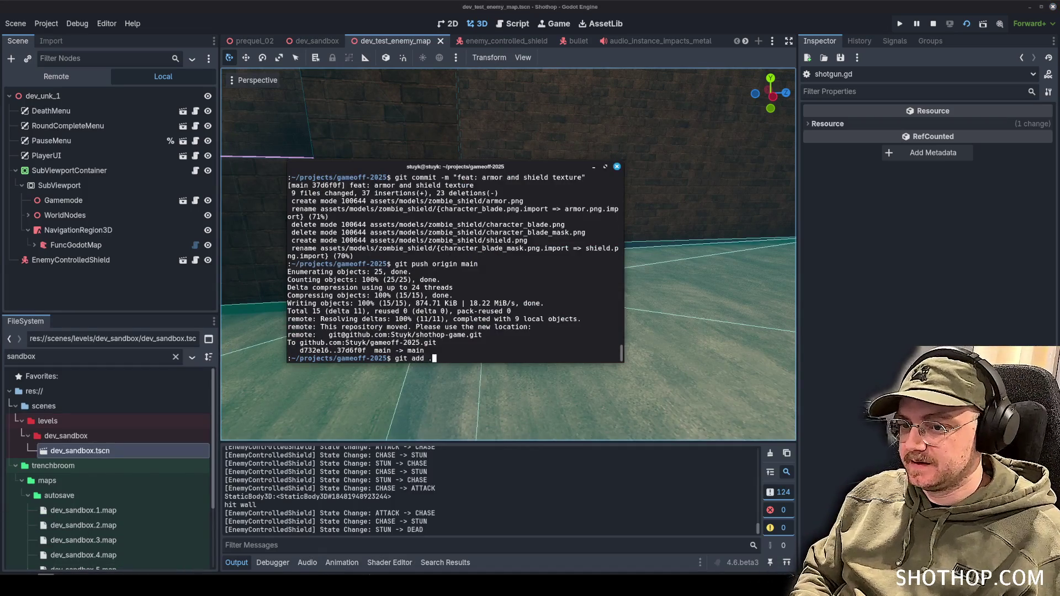
- Stage all changes, commit them as 'feat: helmet for shield guy', and push to origin main
{"action": "key", "text": "Return"}
{"action": "type", "text": "git"}
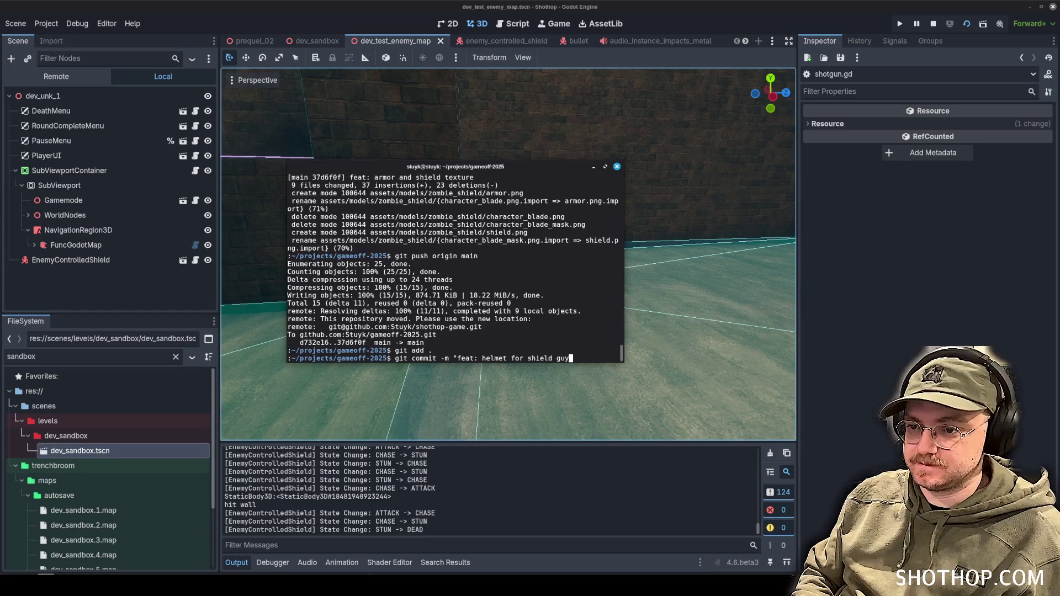
{"action": "type", "text": "\""}
{"action": "key", "text": "Return"}
{"action": "type", "text": "gin main"}
{"action": "key", "text": "Return"}
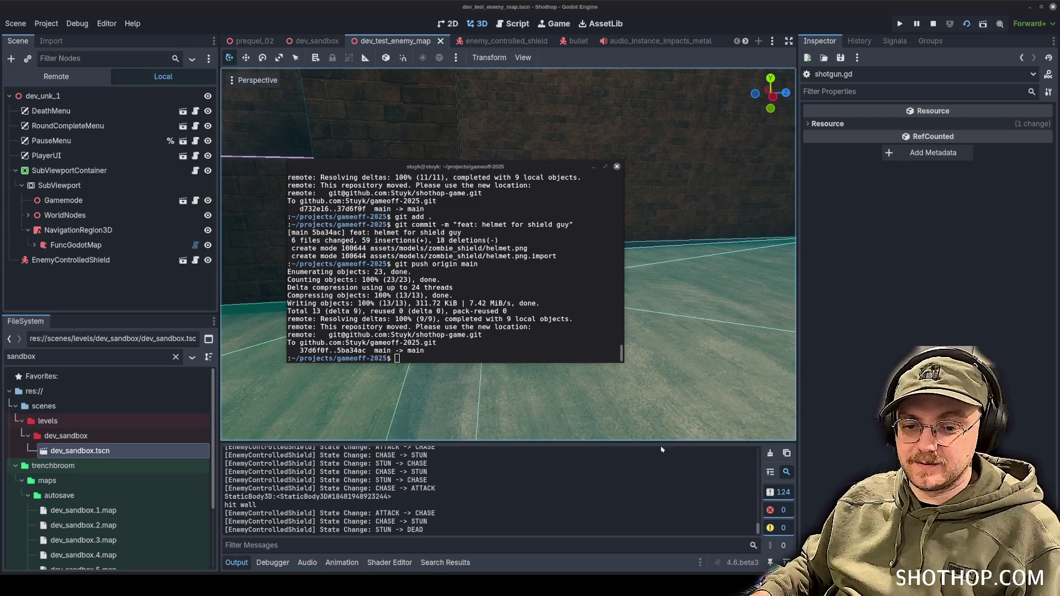
{"action": "key", "text": "alt+Tab"}
- Drag the 'Enemy Medium - Shield Boi' card from the Trevor list to the top of Done
{"action": "scroll", "coordinate": [811, 376], "scroll_direction": "right", "scroll_amount": 3}
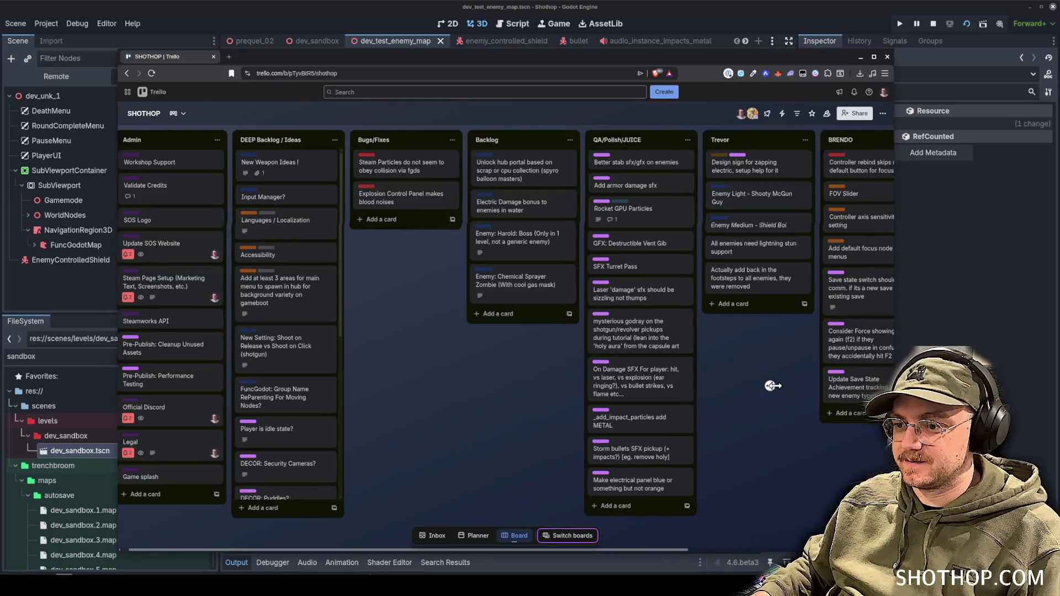
{"action": "scroll", "coordinate": [670, 265], "scroll_direction": "right", "scroll_amount": 3}
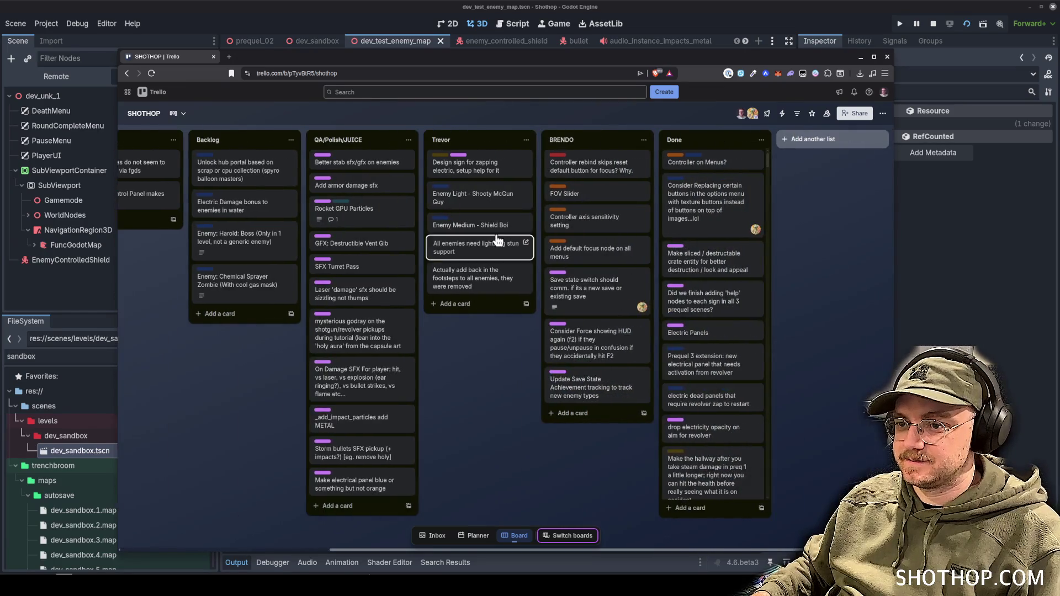
{"action": "left_click_drag", "start_coordinate": [462, 236], "coordinate": [710, 163]}
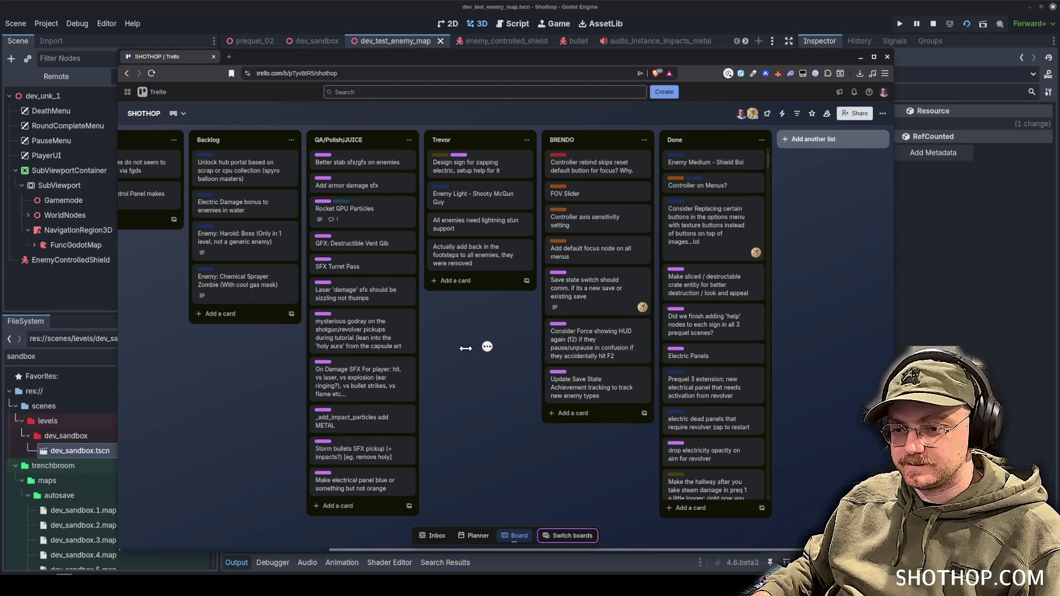
{"action": "scroll", "coordinate": [440, 431], "scroll_direction": "left", "scroll_amount": 2}
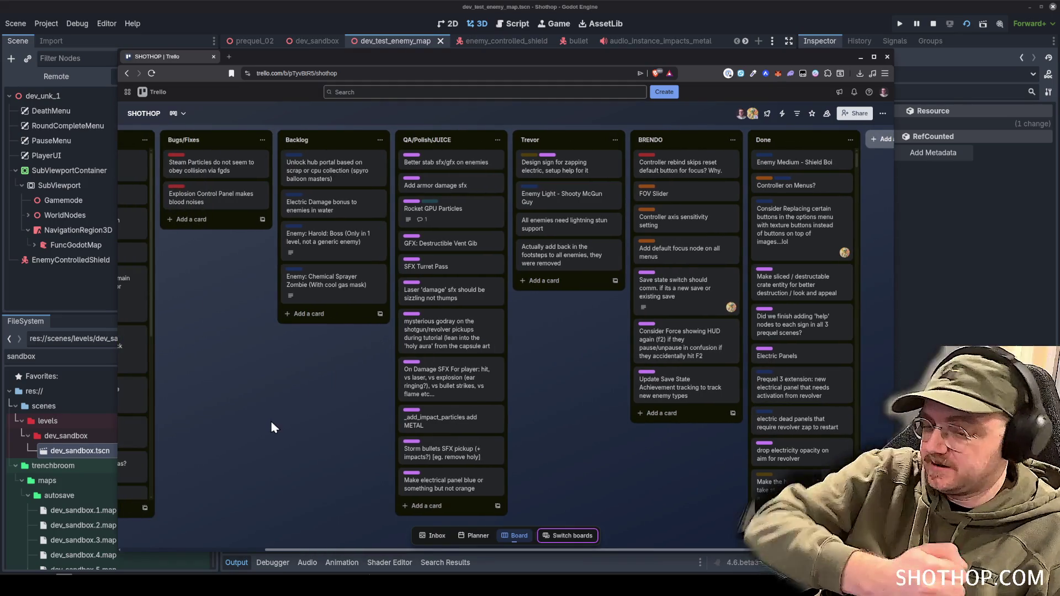